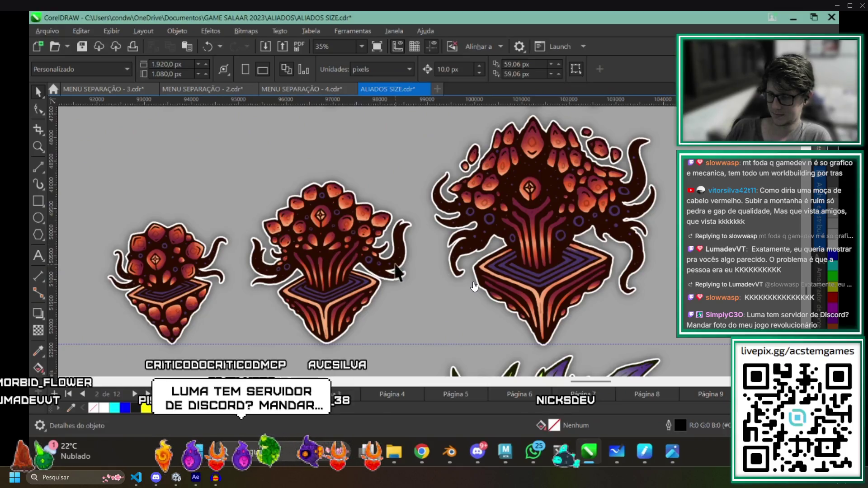
scroll(474, 287, "left", 1)
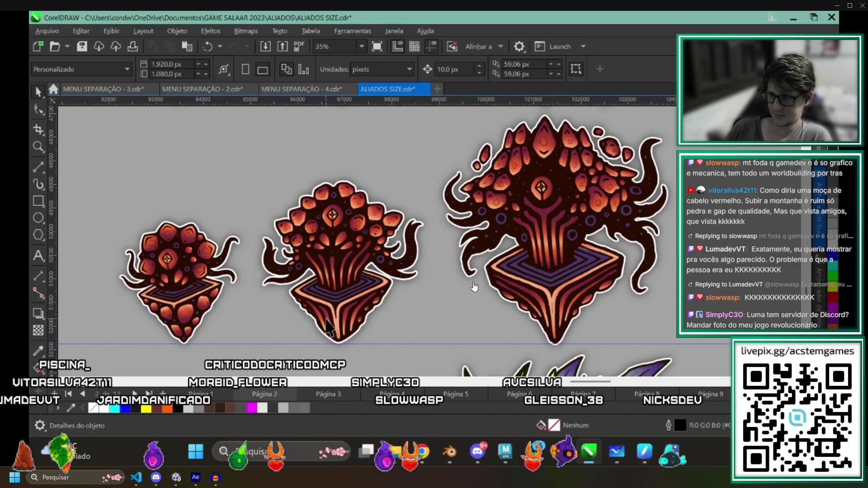
scroll(474, 287, "down", 3)
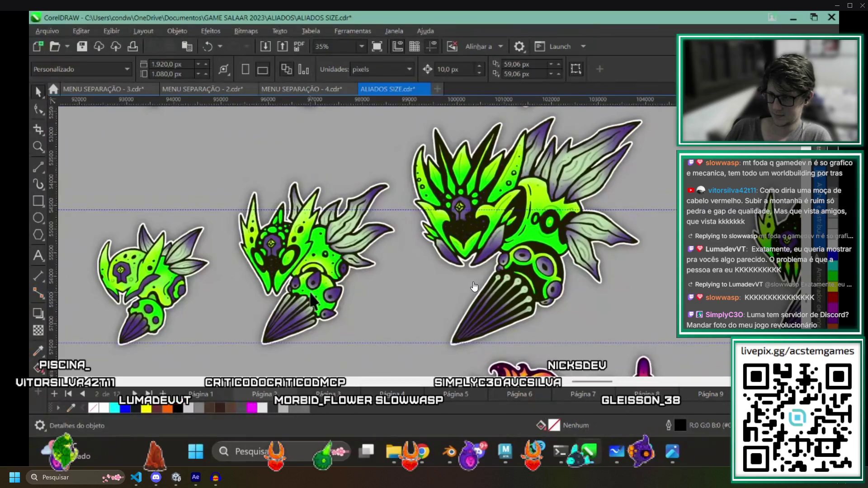
scroll(473, 286, "right", 1)
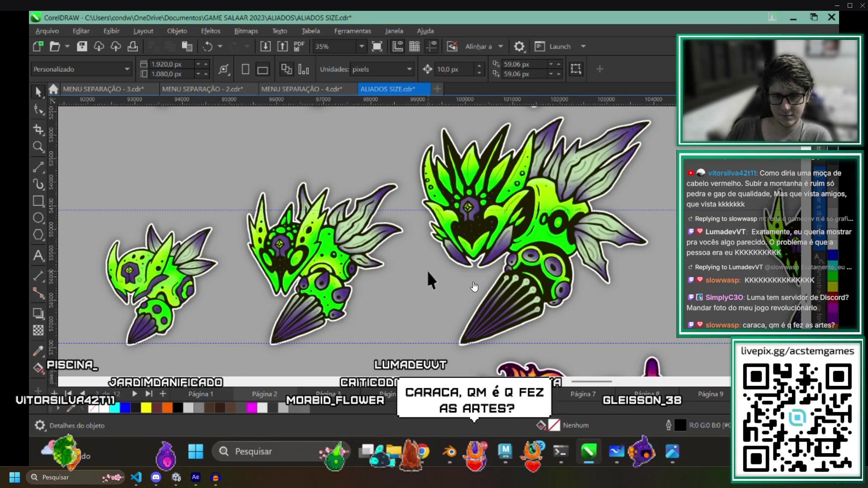
scroll(374, 318, "down", 2)
scroll(350, 301, "down", 3)
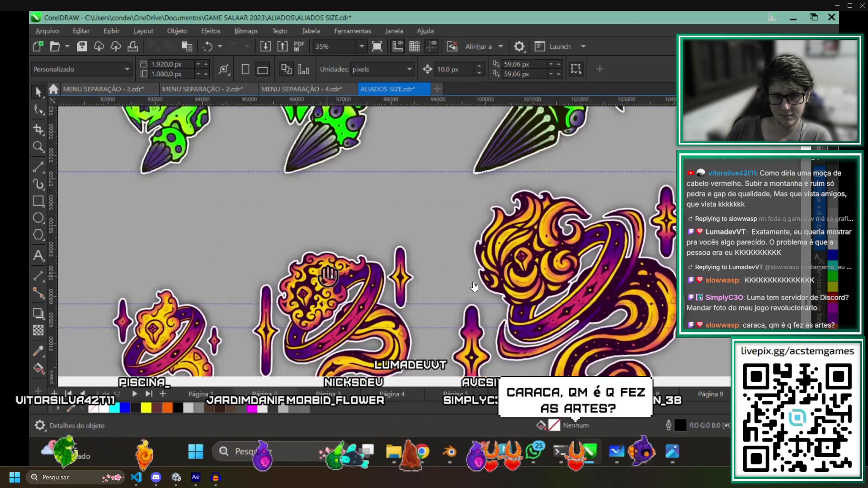
scroll(330, 275, "down", 3)
scroll(332, 271, "down", 1)
scroll(336, 268, "down", 1)
scroll(337, 265, "down", 1)
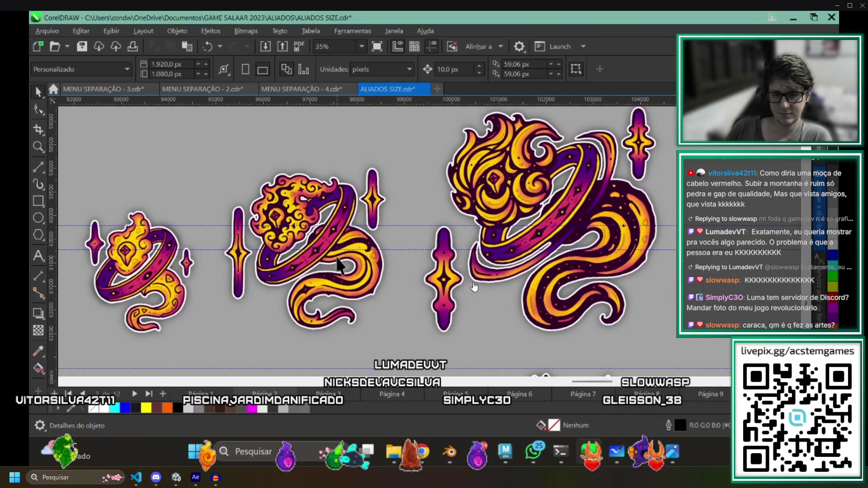
scroll(337, 265, "up", 1)
scroll(337, 264, "up", 1)
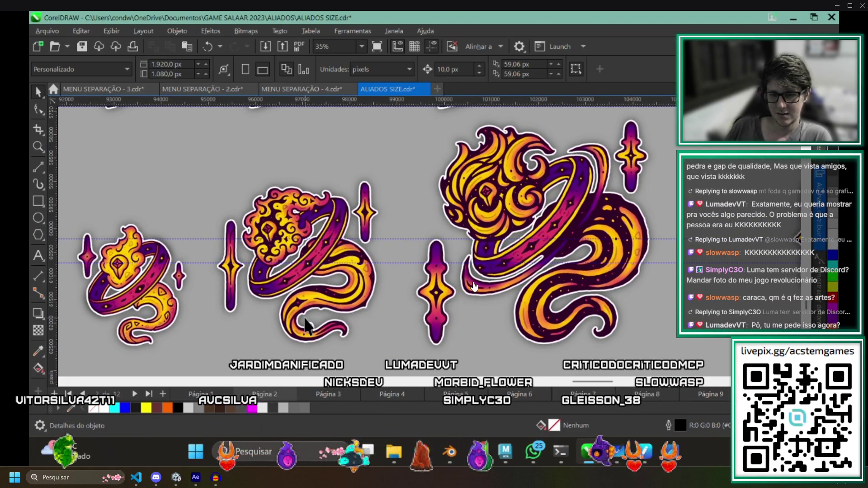
scroll(305, 319, "down", 2)
scroll(299, 309, "down", 3)
scroll(312, 285, "down", 2)
scroll(338, 244, "down", 1)
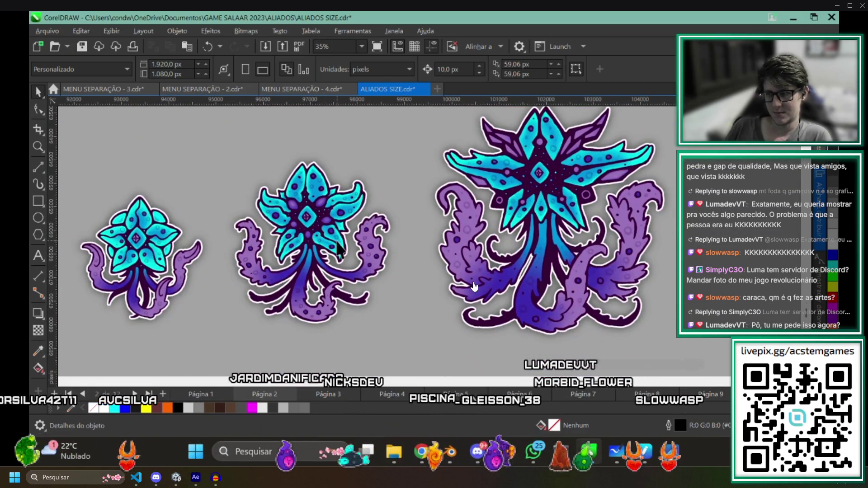
scroll(341, 292, "up", 1)
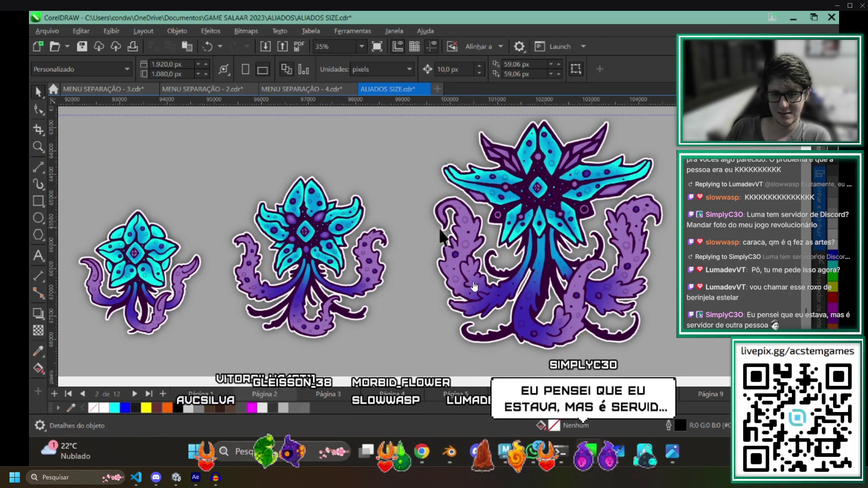
scroll(439, 228, "down", 2)
scroll(400, 260, "down", 1)
scroll(306, 236, "up", 3)
scroll(358, 251, "down", 2)
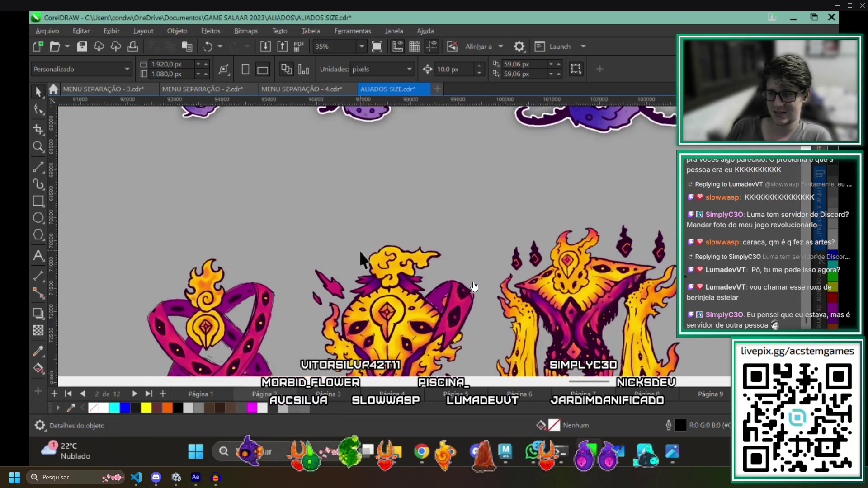
scroll(360, 251, "down", 1)
scroll(359, 250, "down", 1)
scroll(380, 244, "down", 1)
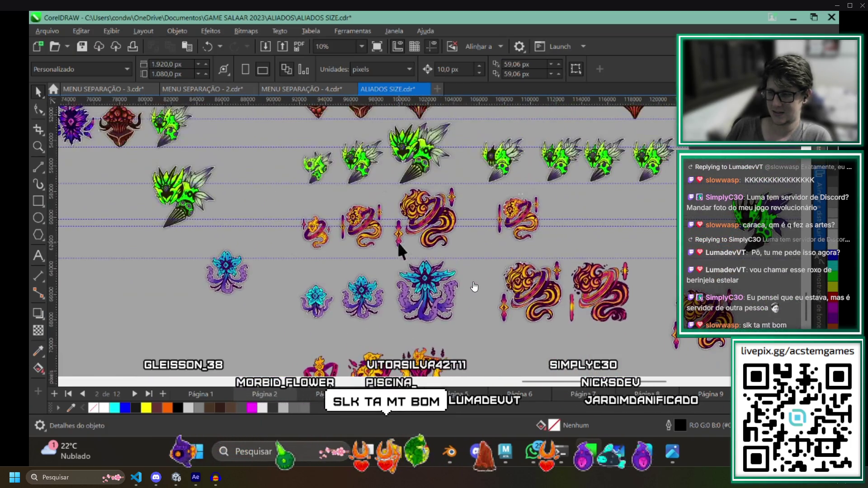
Move the three outlined flame creatures lower and set the plain fire creature artwork beneath them.
left_click(333, 240)
scroll(335, 243, "up", 1)
scroll(335, 242, "up", 1)
scroll(358, 234, "up", 1)
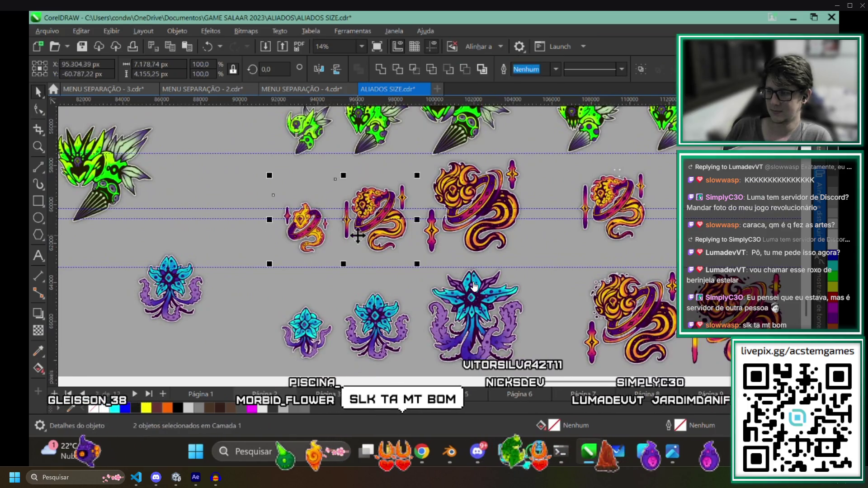
left_click(486, 201, "shift")
scroll(486, 201, "down", 1)
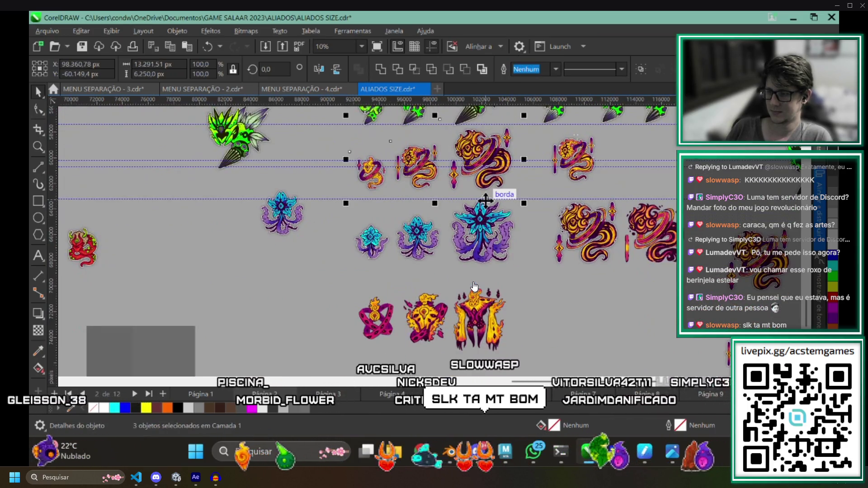
scroll(486, 201, "down", 1)
scroll(485, 201, "down", 1)
left_click_drag(501, 136, 482, 314)
scroll(430, 208, "up", 2)
scroll(430, 208, "up", 3)
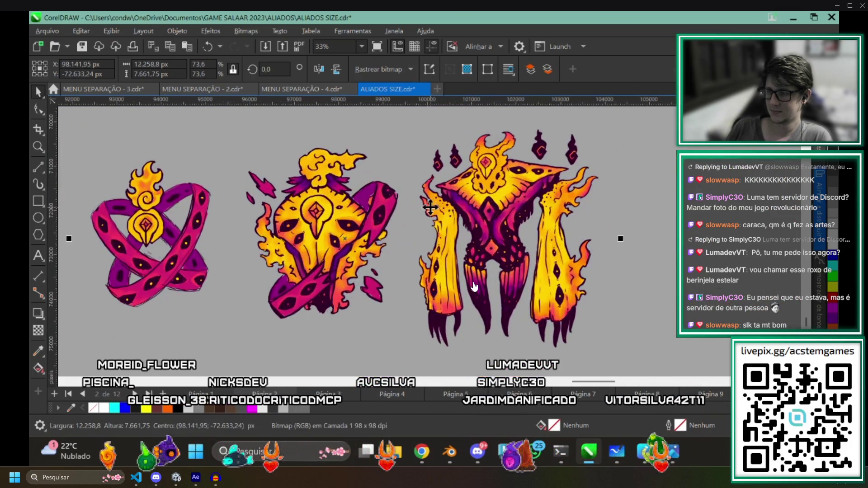
scroll(348, 140, "left", 2)
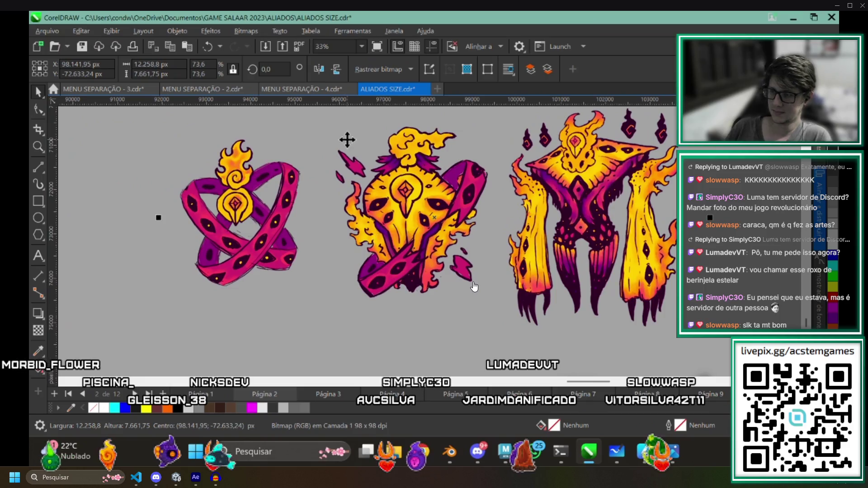
scroll(330, 190, "down", 1)
scroll(416, 305, "down", 1)
scroll(325, 163, "down", 2)
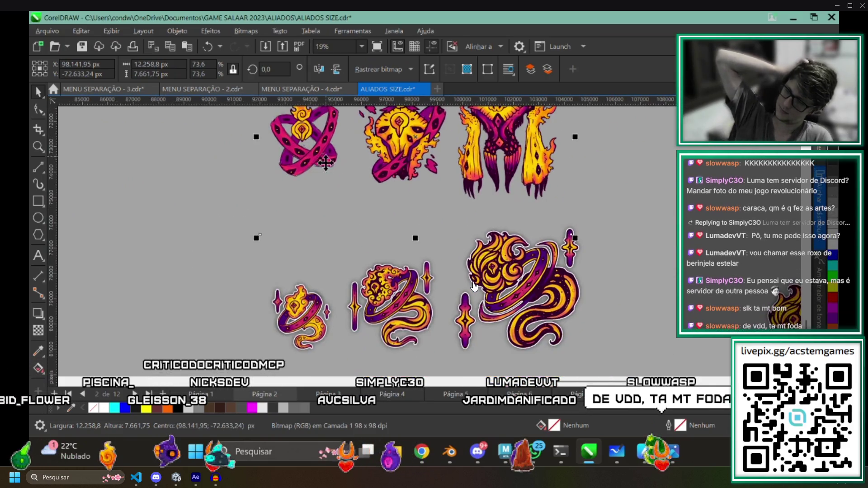
left_click_drag(326, 164, 437, 301)
scroll(364, 182, "up", 1)
scroll(447, 285, "up", 1)
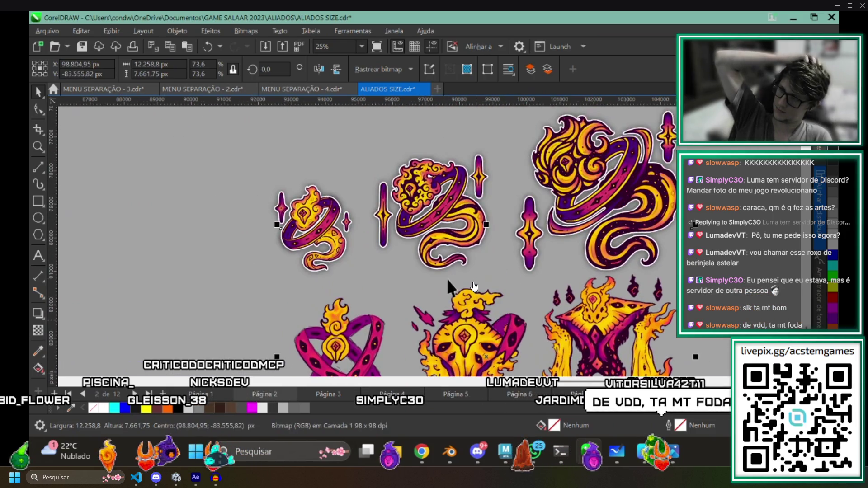
scroll(444, 277, "down", 1)
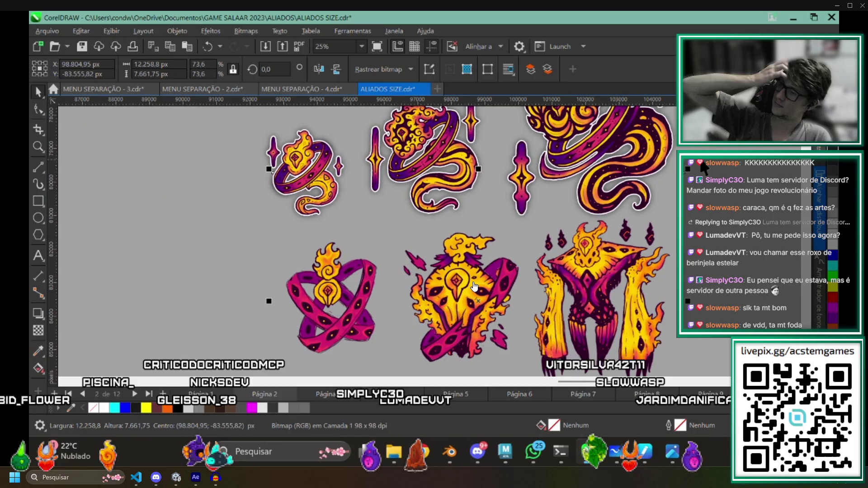
Shrink the fire creature artwork to about half size and line up the third flame creature with the others.
left_click_drag(659, 220, 617, 210)
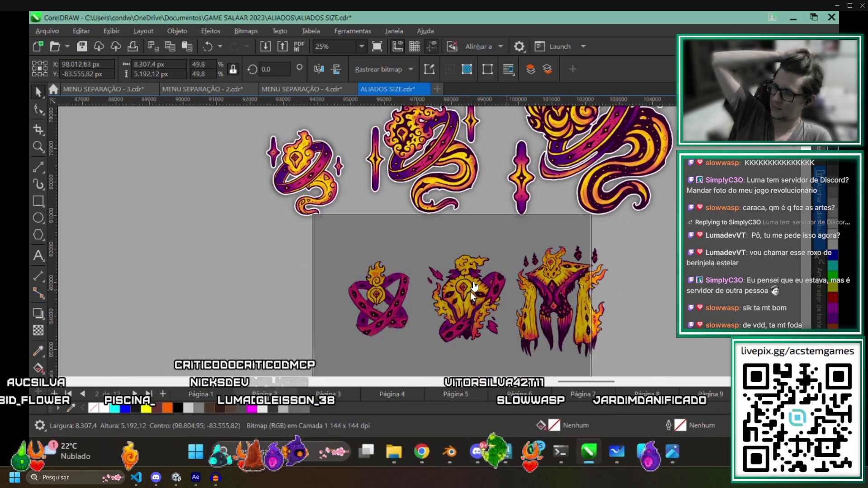
scroll(416, 242, "right", 3)
scroll(471, 287, "up", 1)
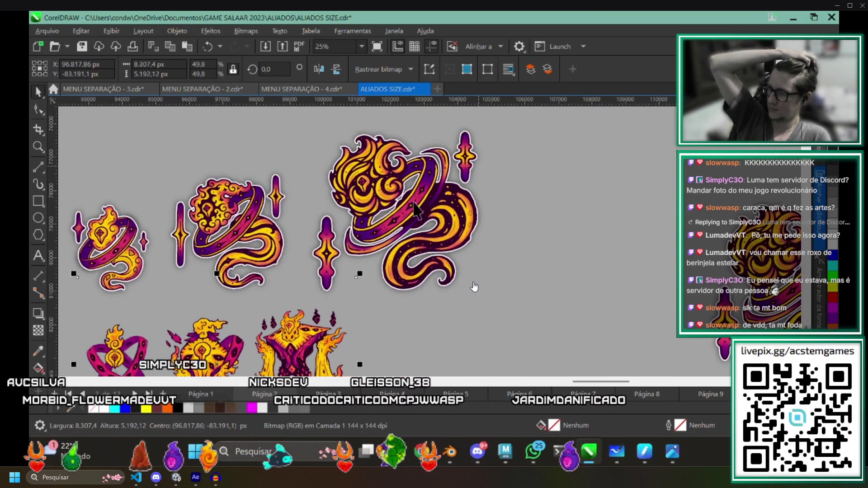
scroll(475, 197, "down", 3)
scroll(346, 279, "up", 1)
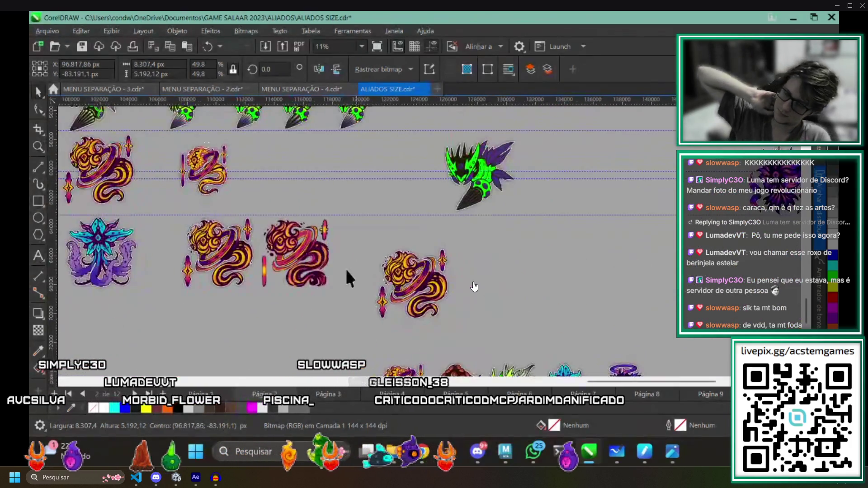
scroll(347, 278, "up", 3)
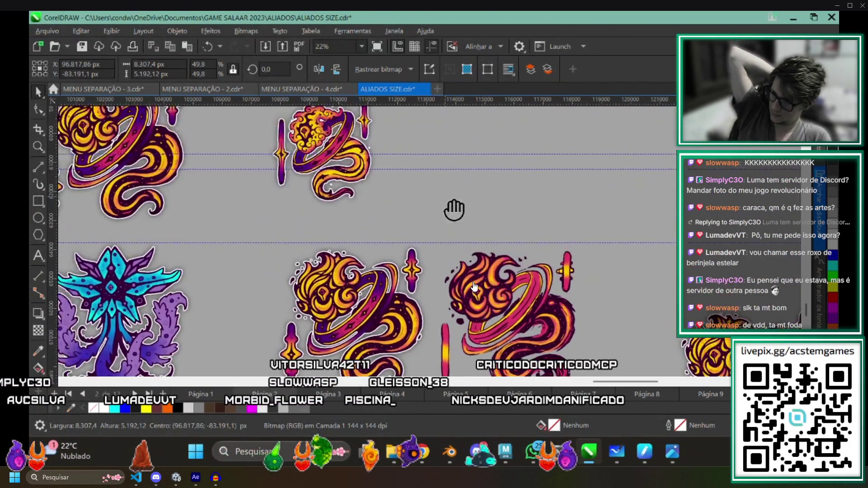
left_click_drag(454, 209, 426, 281)
scroll(376, 236, "up", 3)
scroll(407, 225, "up", 2)
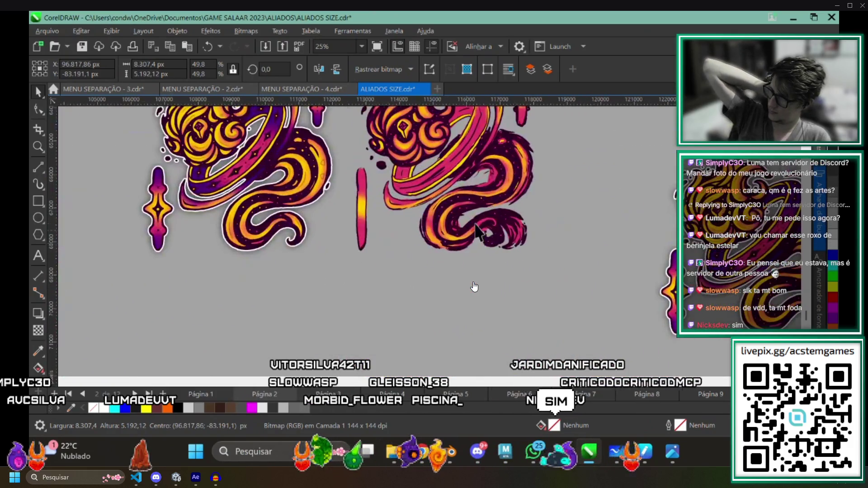
scroll(434, 214, "down", 3)
scroll(449, 208, "up", 1)
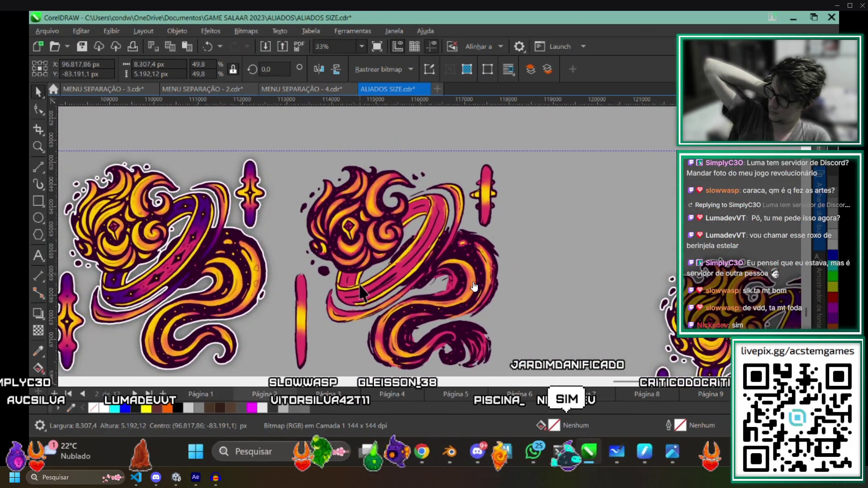
scroll(314, 177, "down", 1)
scroll(475, 287, "up", 1)
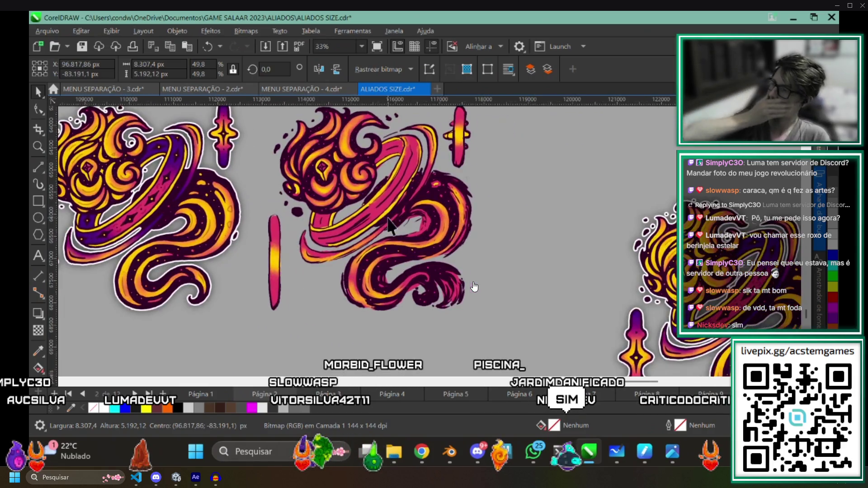
scroll(436, 214, "down", 2)
scroll(473, 288, "down", 1)
scroll(591, 252, "up", 1)
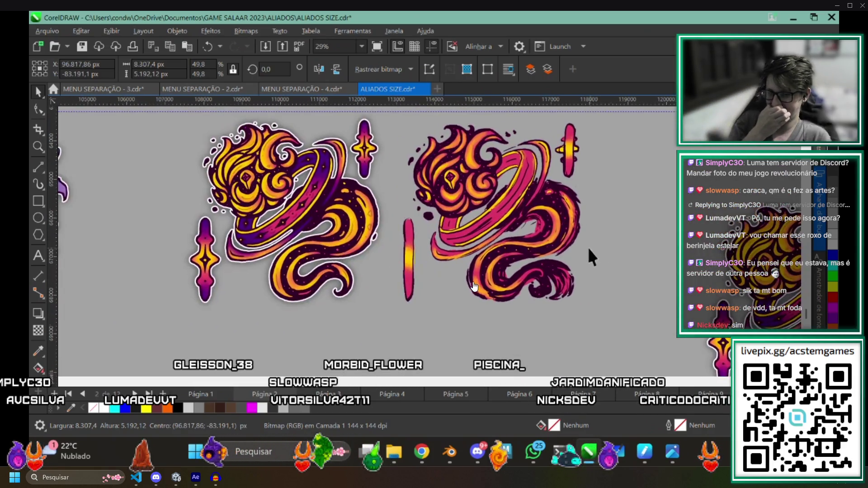
scroll(190, 173, "up", 1)
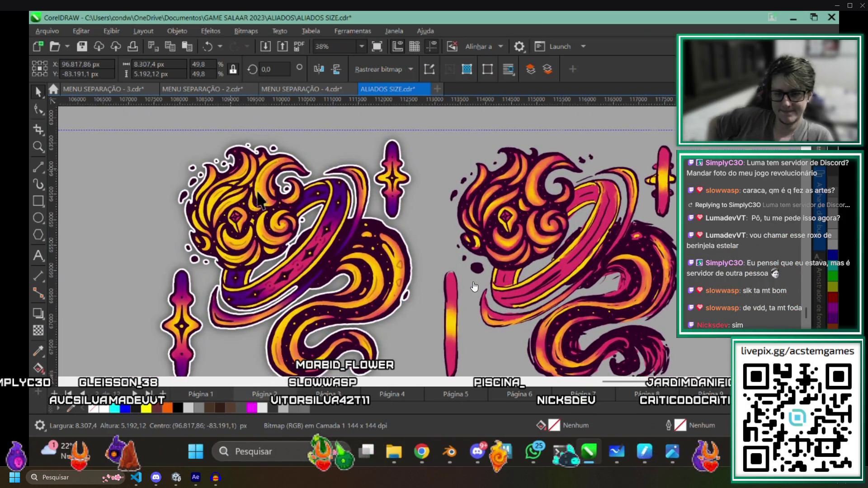
scroll(171, 190, "down", 2)
left_click_drag(580, 282, 534, 207)
scroll(534, 207, "down", 1)
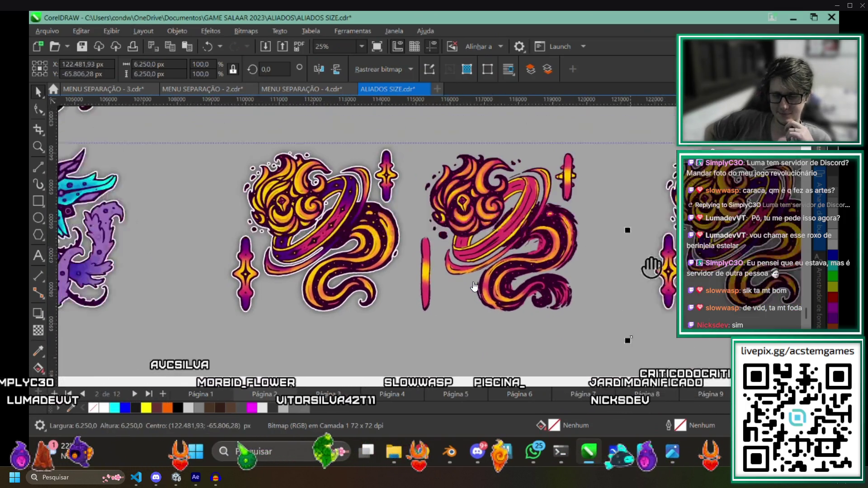
scroll(515, 220, "down", 1)
scroll(512, 225, "down", 1)
scroll(510, 227, "down", 1)
scroll(510, 227, "left", 2)
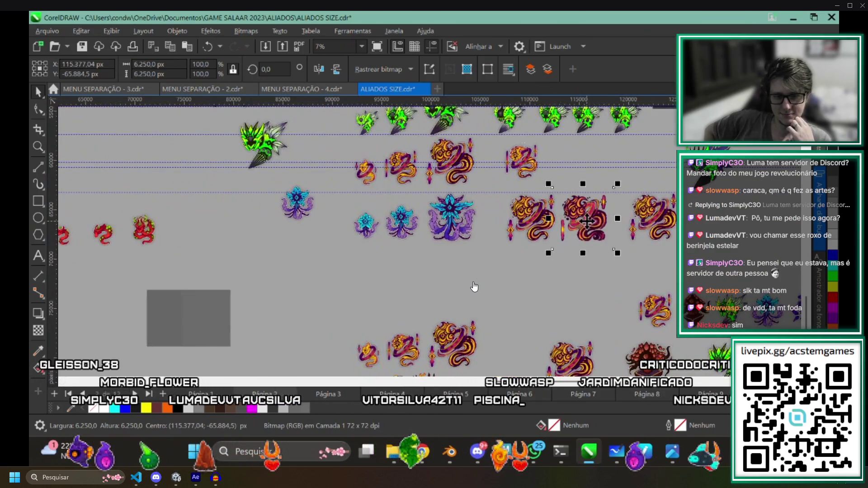
Move the red creature out to the lower left and set the outlined dragon beside the plain dragon.
left_click_drag(581, 224, 380, 275)
scroll(381, 271, "up", 1)
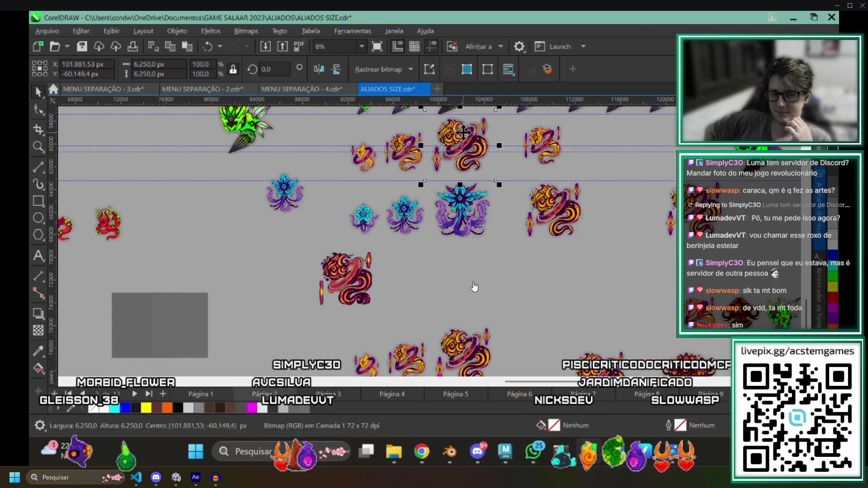
left_click_drag(461, 132, 405, 291)
scroll(450, 262, "up", 4)
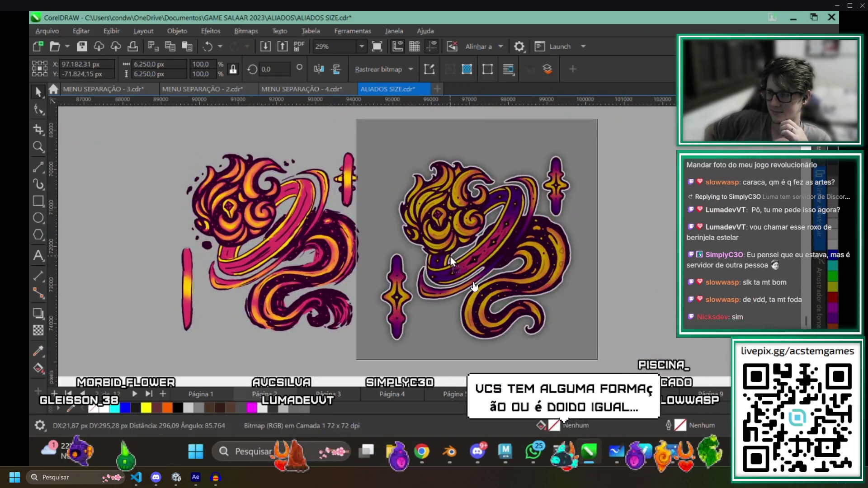
scroll(513, 260, "up", 1)
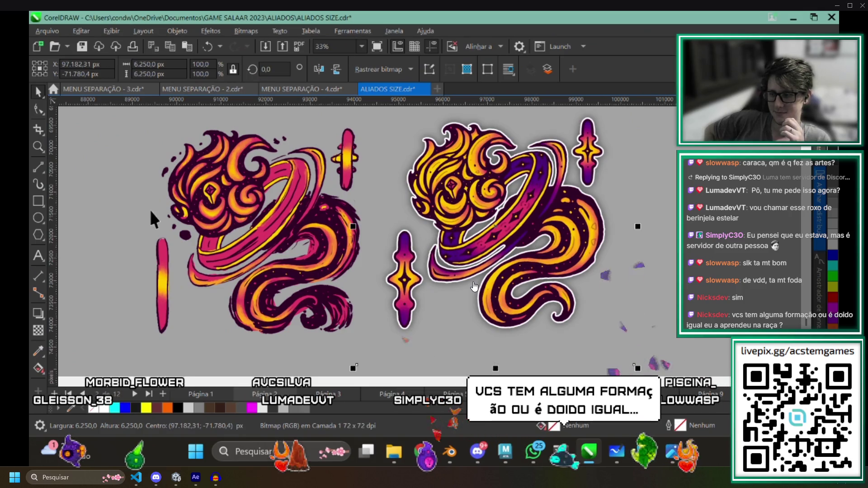
scroll(231, 203, "up", 2)
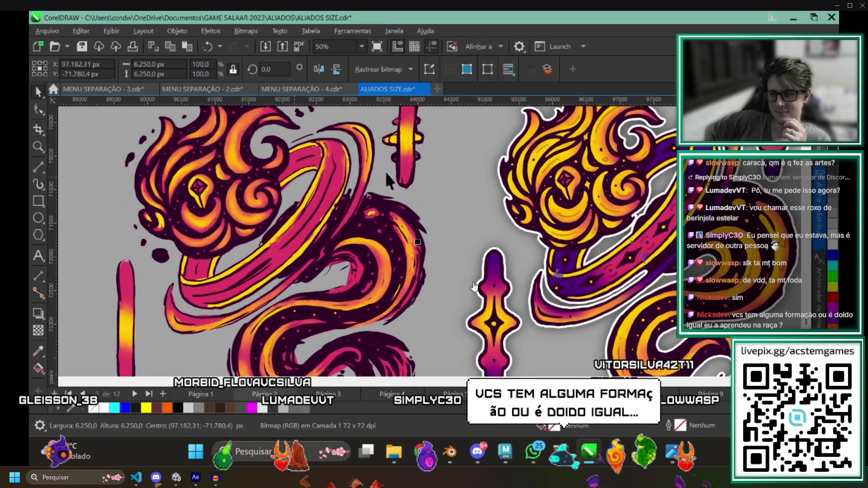
scroll(436, 243, "up", 1)
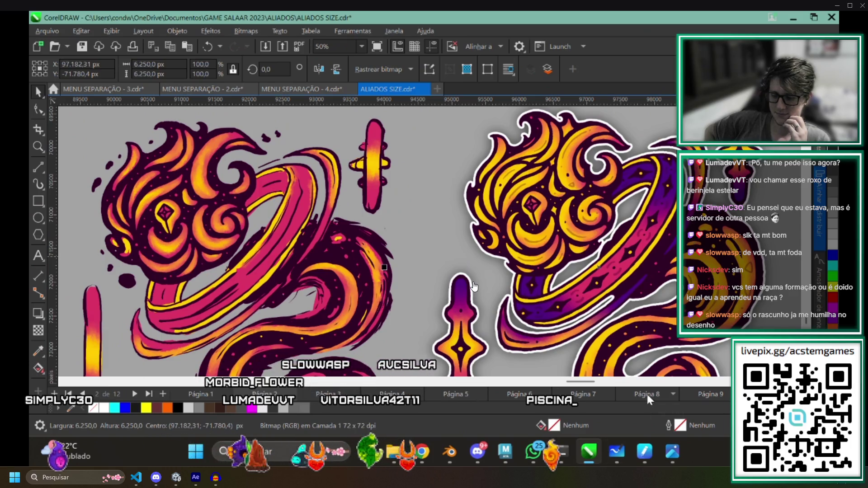
scroll(465, 173, "down", 2)
scroll(479, 319, "down", 2)
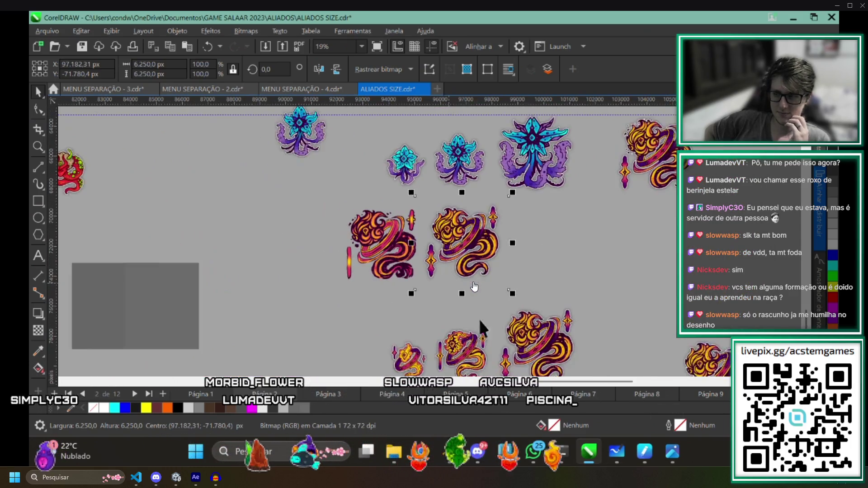
scroll(562, 271, "down", 1)
Deselect the dragon artwork by clicking empty canvas.
left_click(465, 271)
scroll(465, 264, "up", 1)
scroll(375, 175, "up", 1)
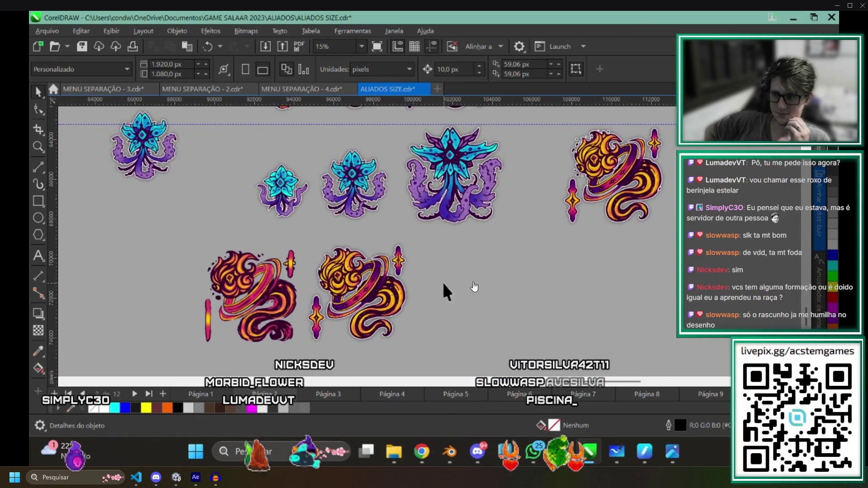
scroll(442, 280, "up", 1)
scroll(342, 204, "up", 1)
scroll(341, 204, "up", 1)
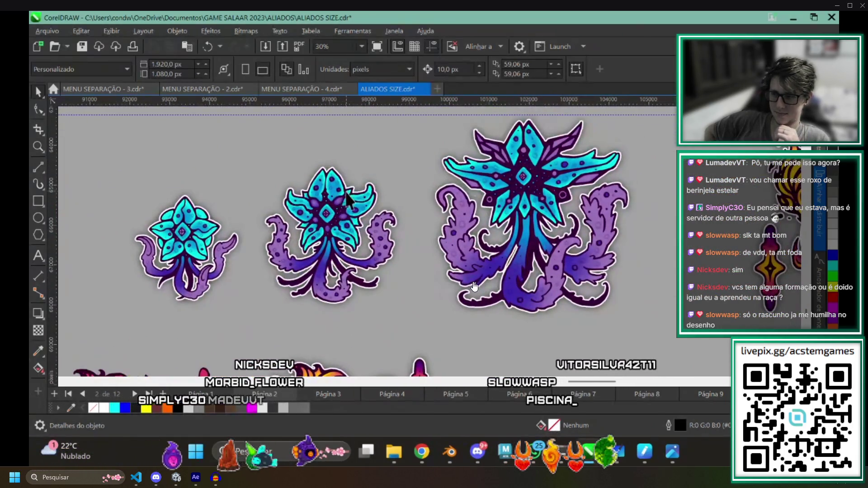
scroll(407, 259, "down", 1)
scroll(477, 271, "down", 1)
scroll(360, 227, "down", 1)
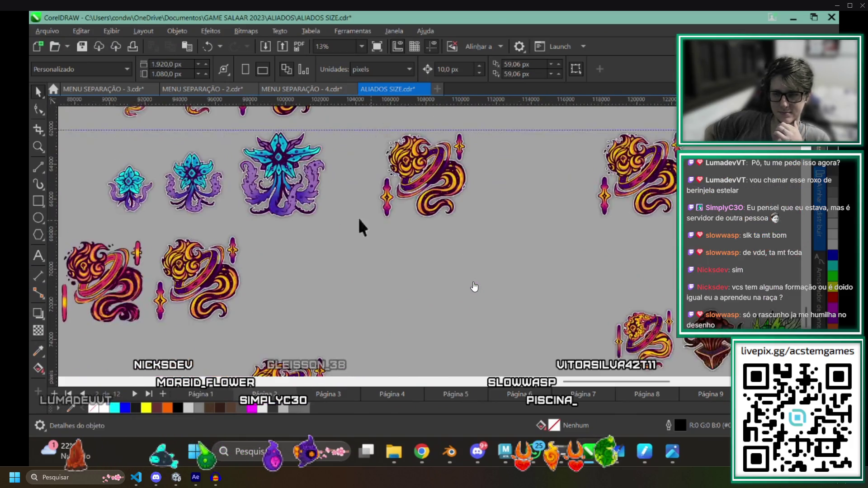
scroll(277, 207, "down", 1)
scroll(351, 175, "up", 1)
scroll(421, 197, "up", 1)
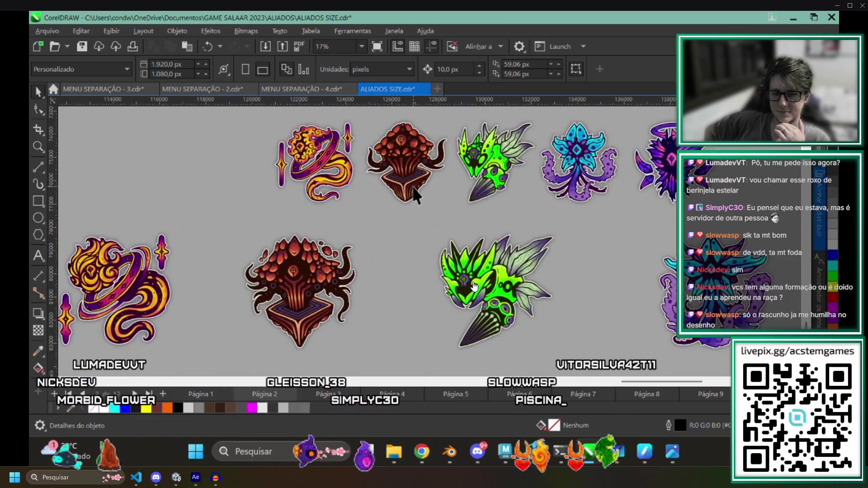
scroll(437, 143, "up", 1)
scroll(509, 197, "down", 2)
scroll(516, 224, "down", 3)
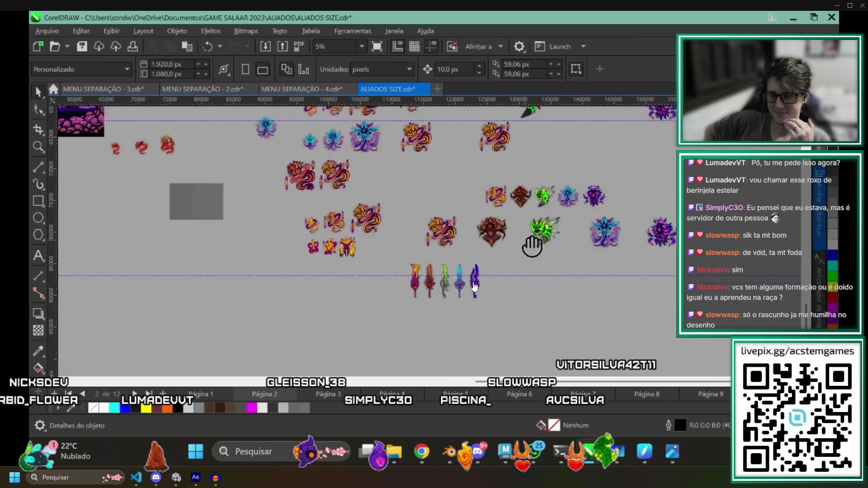
scroll(556, 257, "down", 1)
scroll(569, 262, "up", 3)
scroll(463, 243, "up", 2)
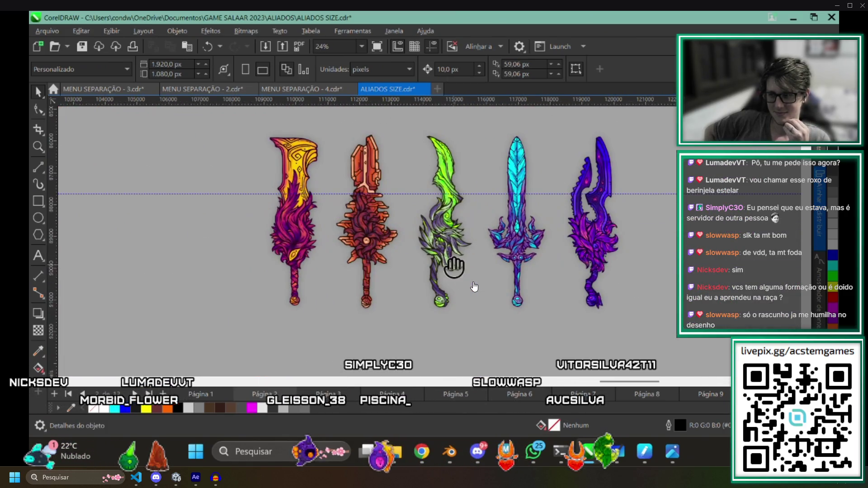
scroll(454, 267, "up", 1)
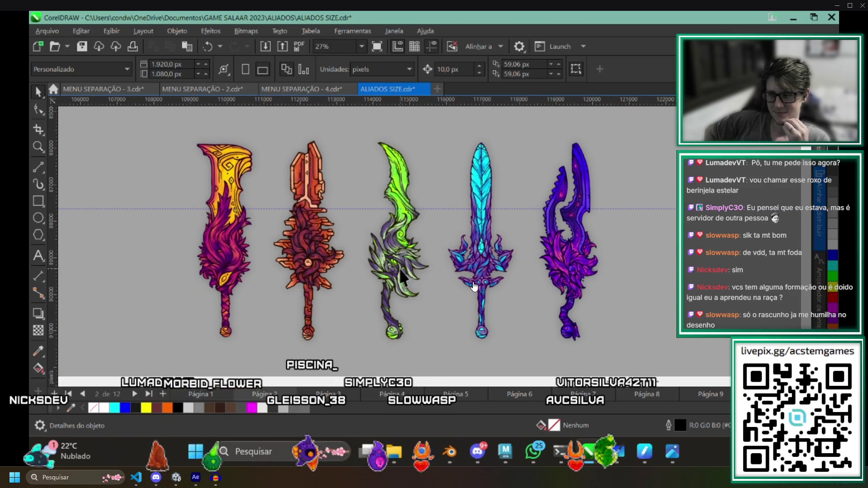
scroll(400, 274, "up", 1)
Move the flame sword toward mid-canvas and drop the three serpent stickers below the guideline.
left_click_drag(555, 264, 538, 266)
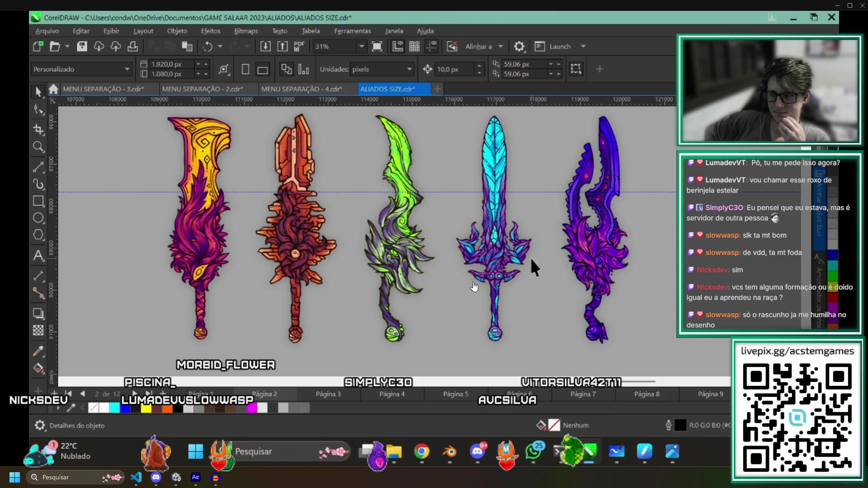
scroll(533, 267, "down", 6)
mouse_move(402, 282)
left_mouse_down()
mouse_move(665, 283)
mouse_move(482, 285)
left_mouse_up()
left_click(658, 274)
left_click_drag(494, 199, 447, 275)
left_click(322, 166)
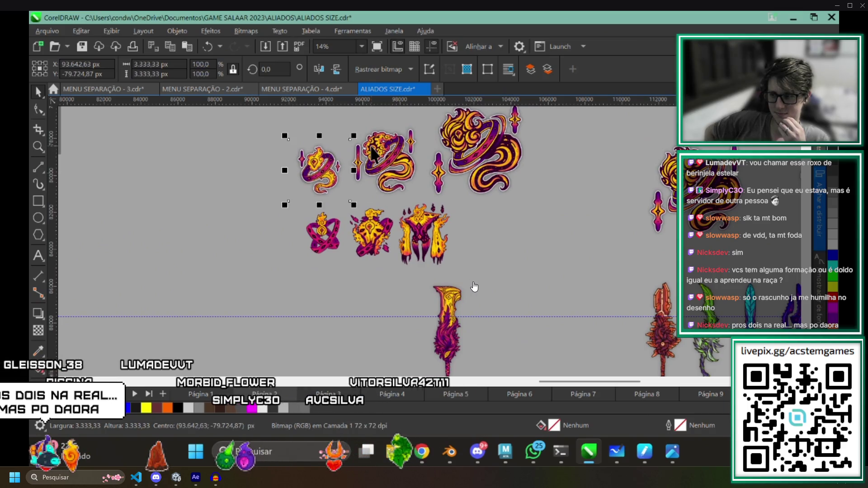
scroll(474, 287, "down", 2)
left_click_drag(469, 155, 474, 288)
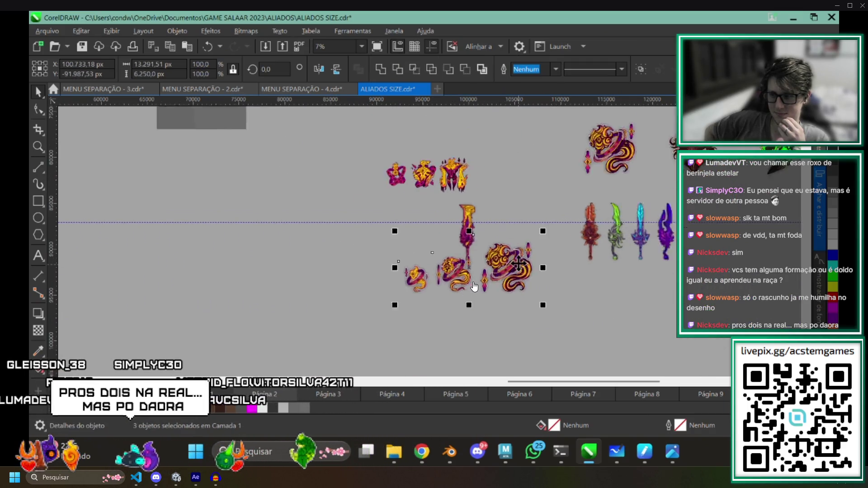
scroll(474, 287, "up", 3)
Rotate the flame sword to lie sideways and position it above the serpent stickers.
left_click(431, 187)
left_click_drag(450, 126, 341, 170)
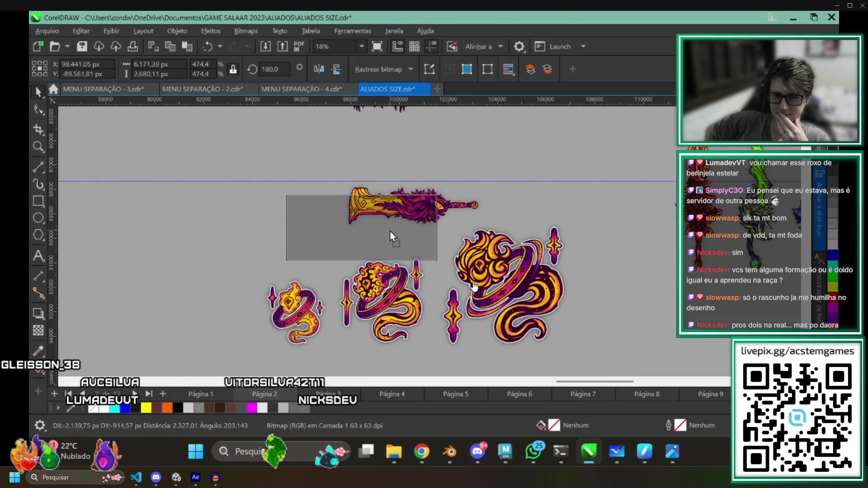
left_click_drag(443, 206, 388, 230)
scroll(360, 186, "up", 2)
scroll(360, 186, "down", 2)
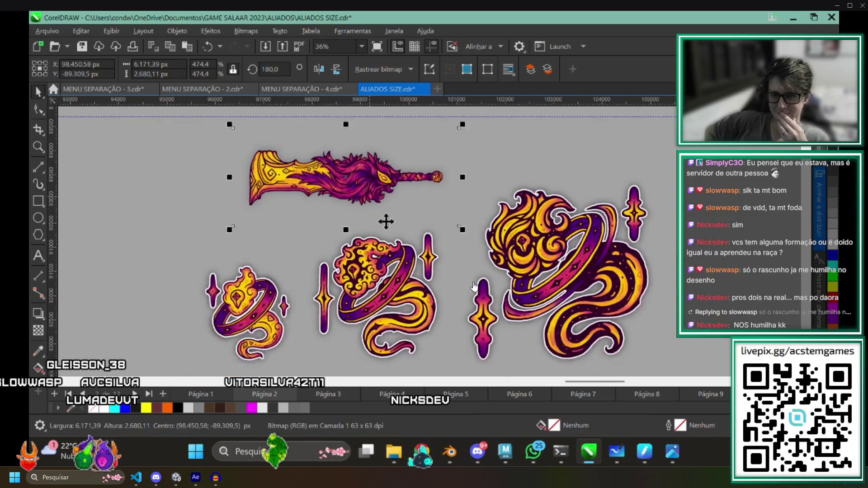
left_click_drag(380, 170, 402, 160)
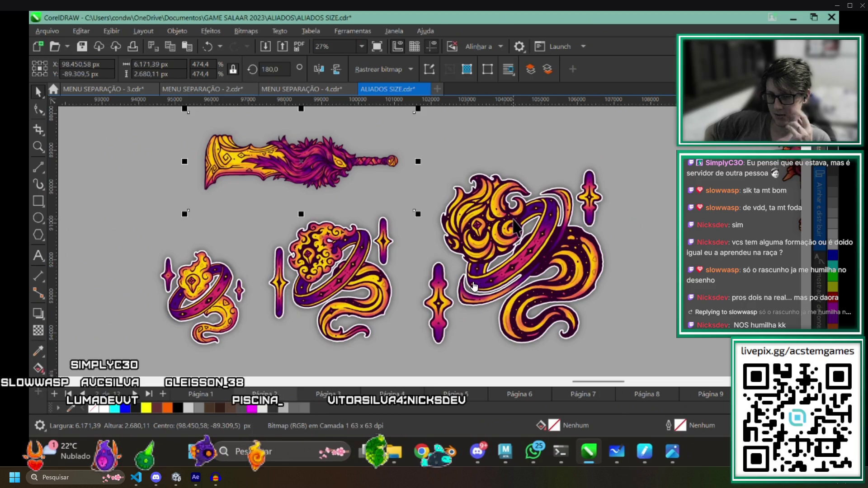
scroll(458, 255, "right", 2)
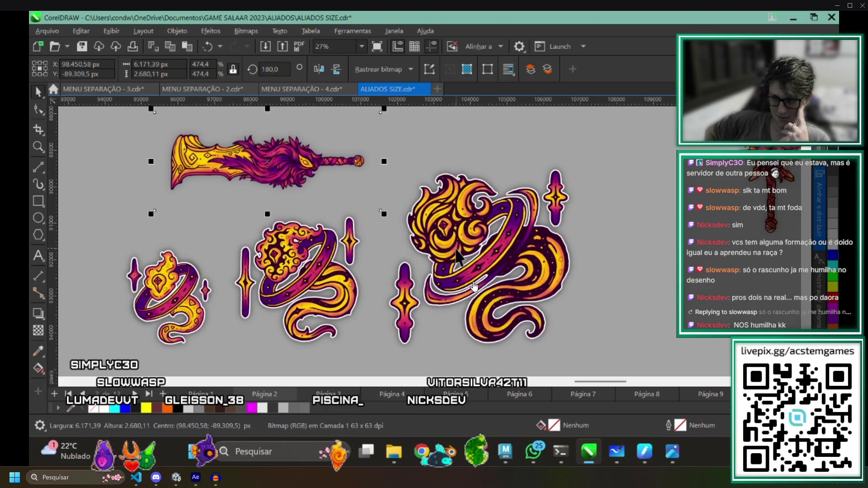
scroll(458, 255, "right", 2)
scroll(473, 287, "down", 2)
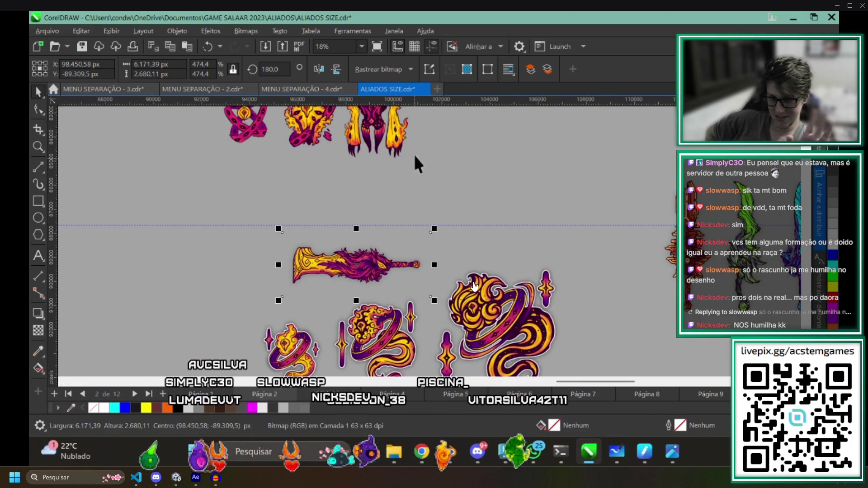
Pan the overview past the small fire creatures to reveal the jungle level art.
left_click_drag(489, 205, 520, 241)
scroll(516, 215, "up", 3)
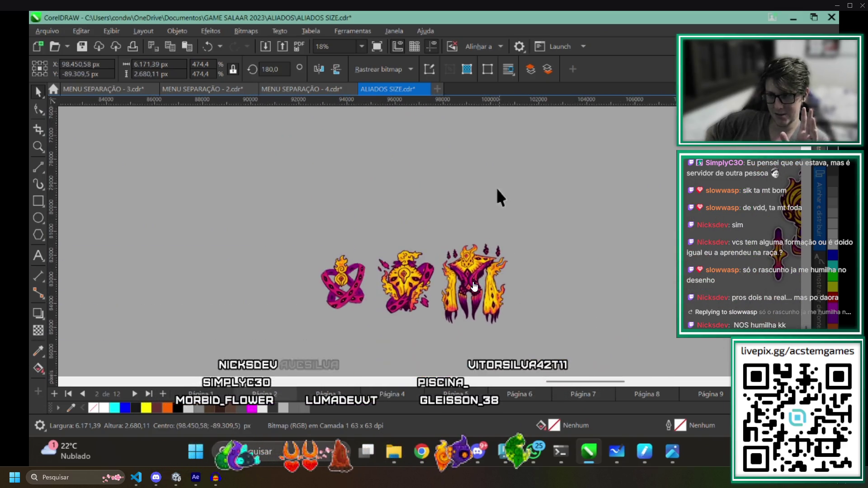
scroll(398, 246, "down", 1)
scroll(479, 312, "up", 2)
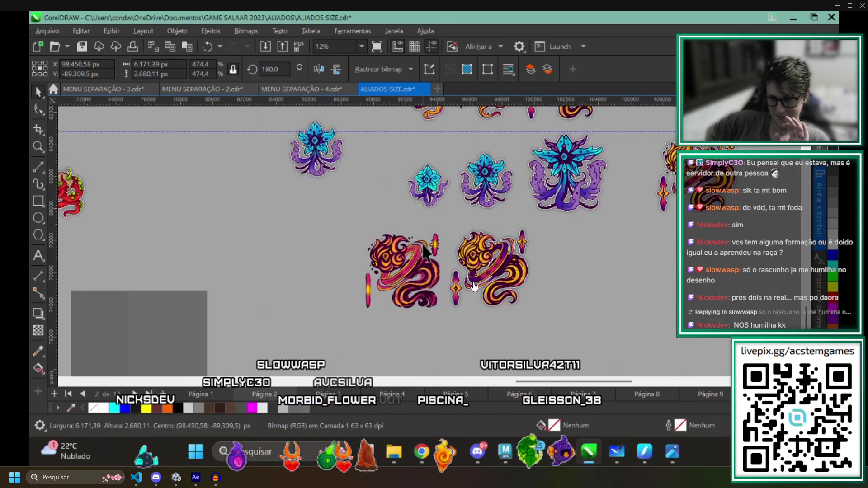
scroll(428, 322, "up", 1)
scroll(414, 305, "up", 1)
scroll(412, 292, "up", 1)
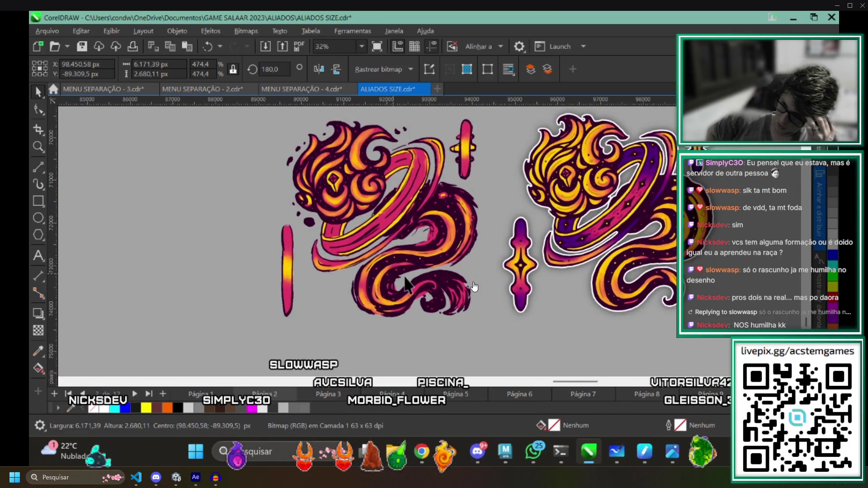
scroll(408, 284, "down", 3)
scroll(416, 306, "down", 3)
scroll(431, 230, "up", 2)
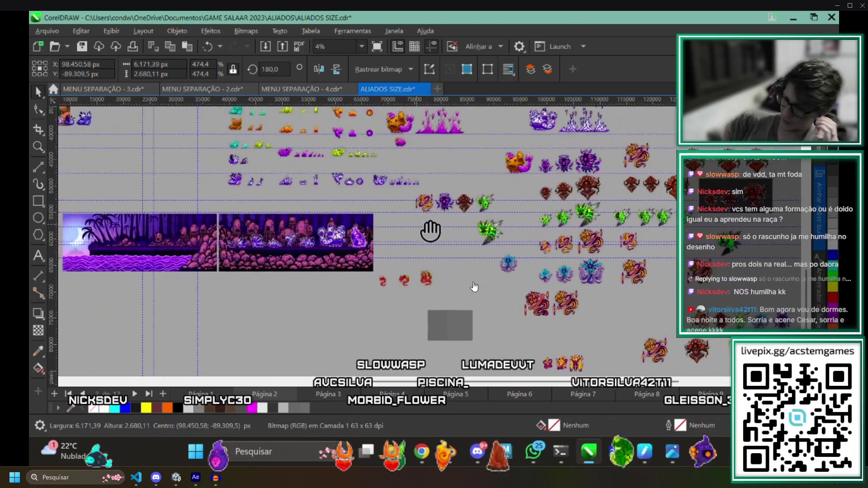
left_click_drag(431, 231, 532, 244)
scroll(453, 286, "down", 1)
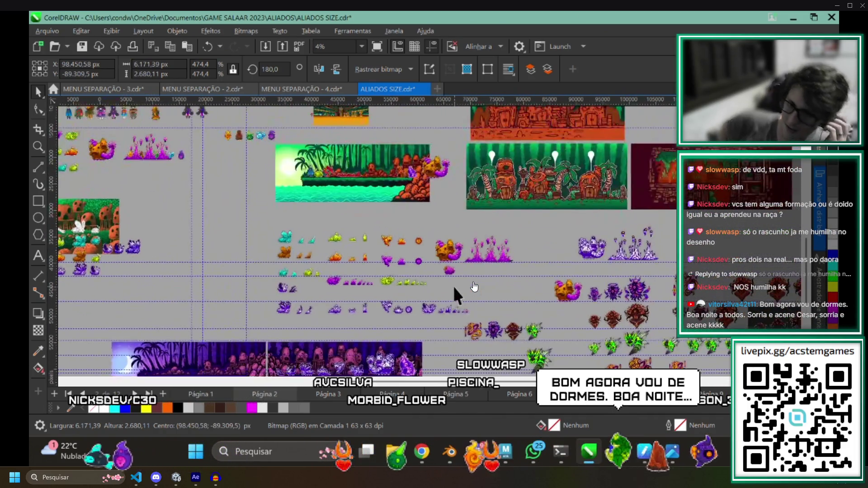
scroll(434, 283, "down", 2)
scroll(473, 286, "up", 2)
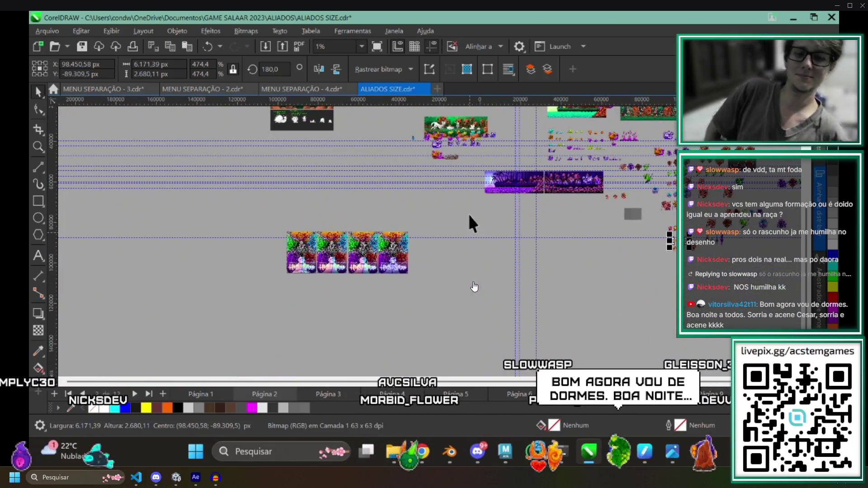
scroll(470, 223, "down", 2)
scroll(393, 183, "up", 2)
scroll(414, 217, "up", 2)
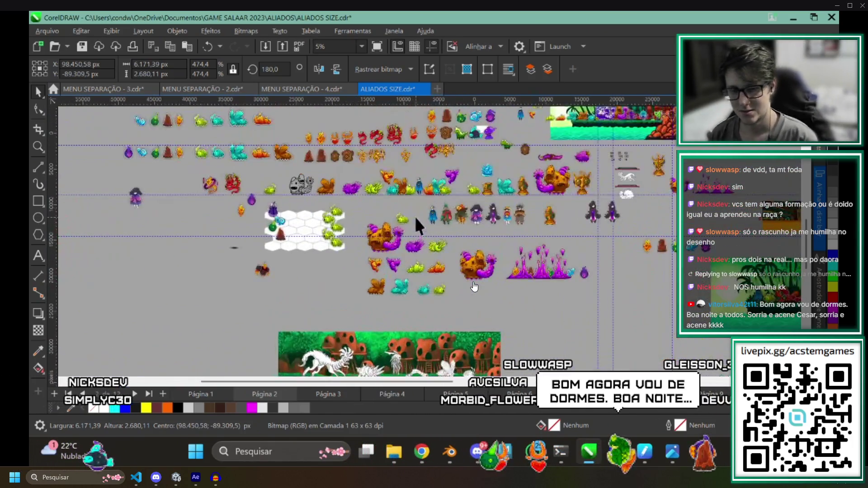
scroll(390, 255, "up", 2)
scroll(431, 271, "up", 1)
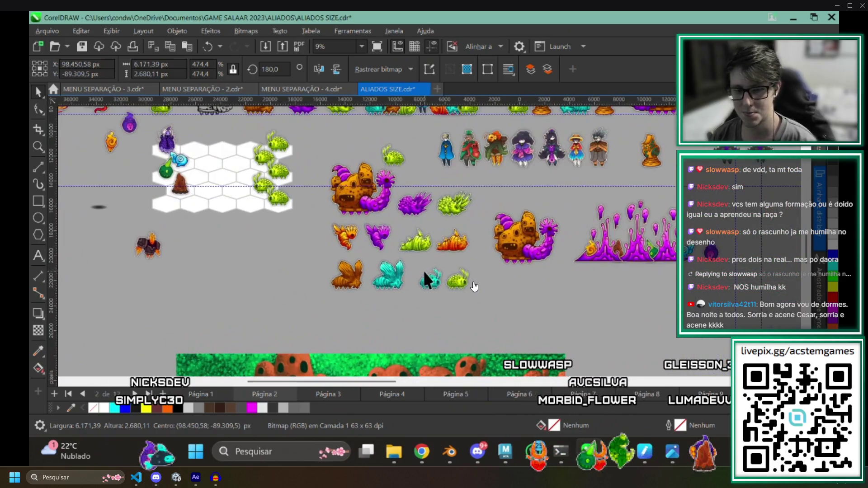
scroll(420, 272, "up", 1)
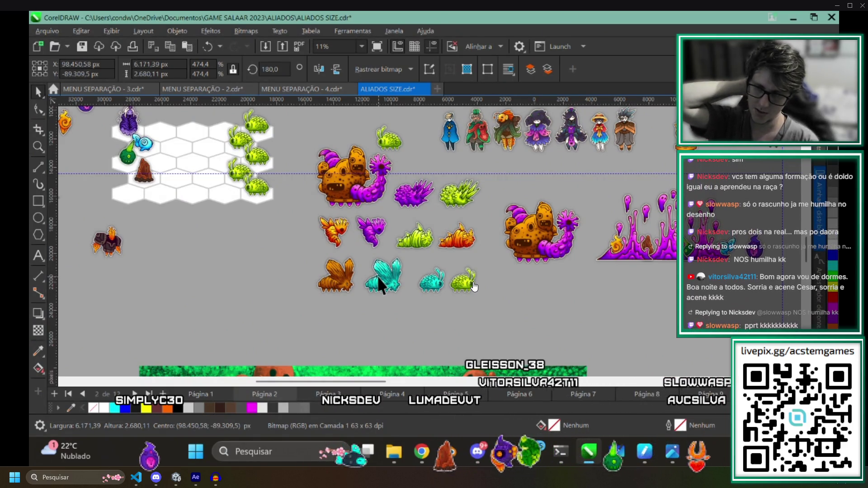
scroll(413, 264, "up", 1)
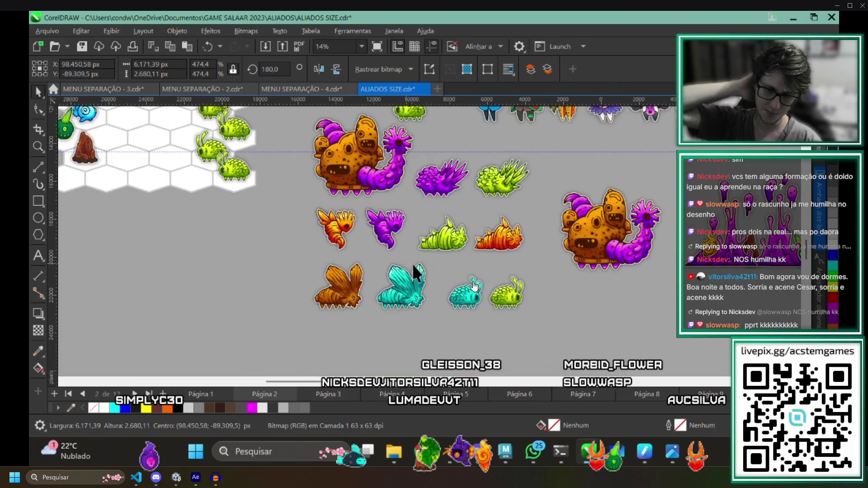
scroll(479, 214, "up", 1)
scroll(475, 218, "up", 2)
scroll(385, 264, "up", 1)
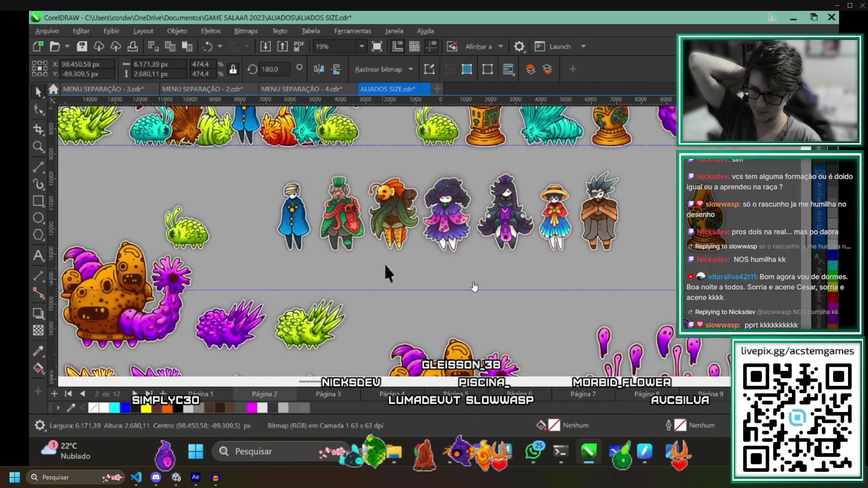
scroll(490, 172, "up", 1)
scroll(465, 291, "up", 1)
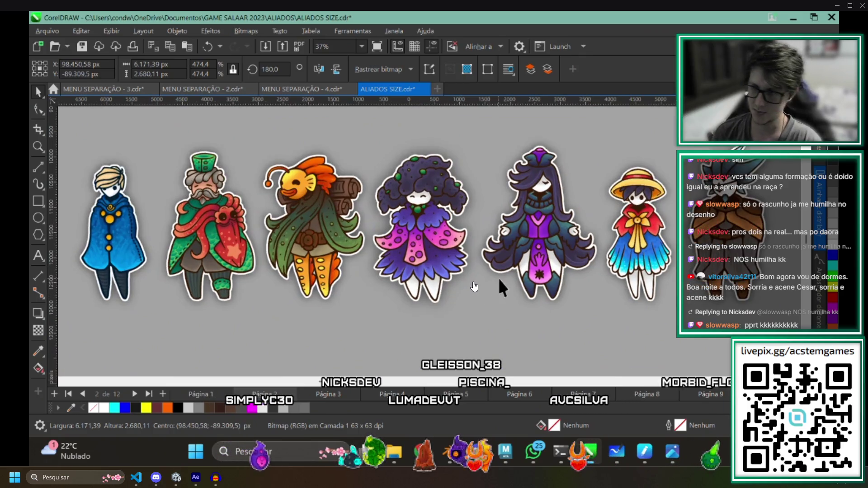
scroll(480, 299, "up", 1)
scroll(465, 300, "down", 2)
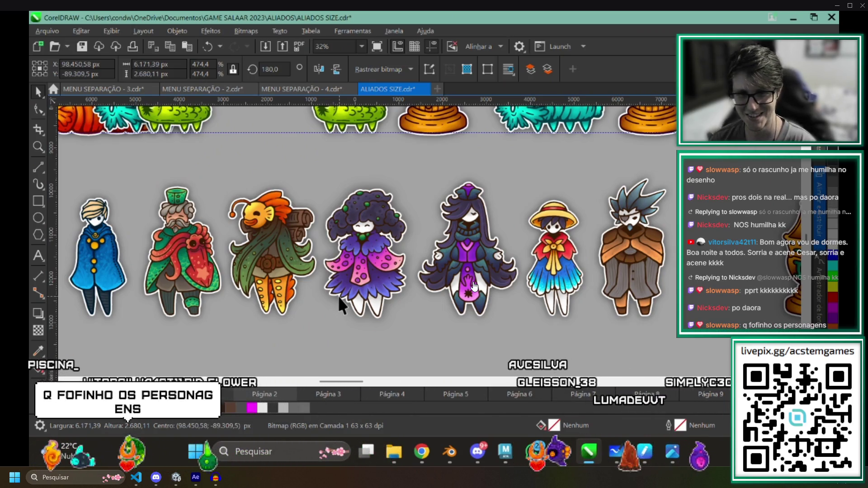
key("alt+Tab")
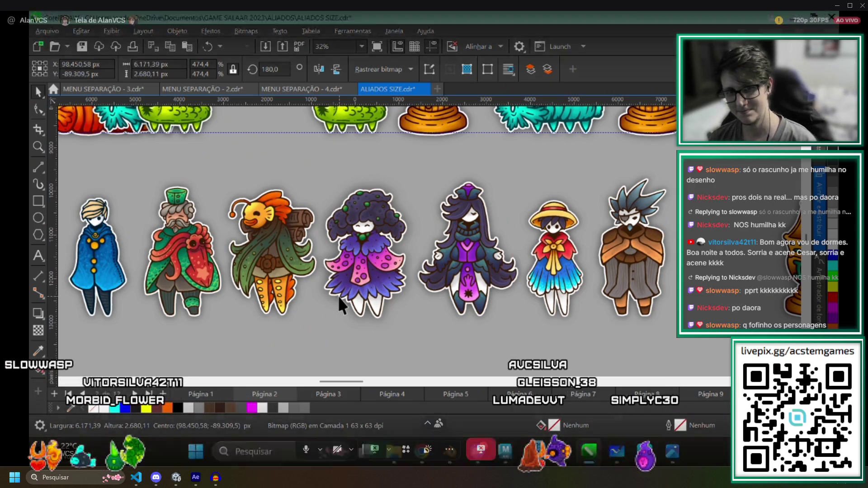
scroll(339, 304, "down", 3)
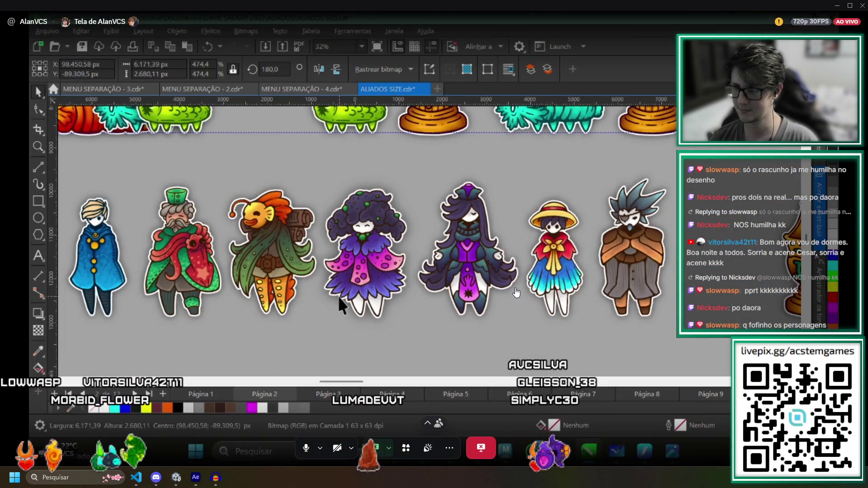
key("alt+Tab")
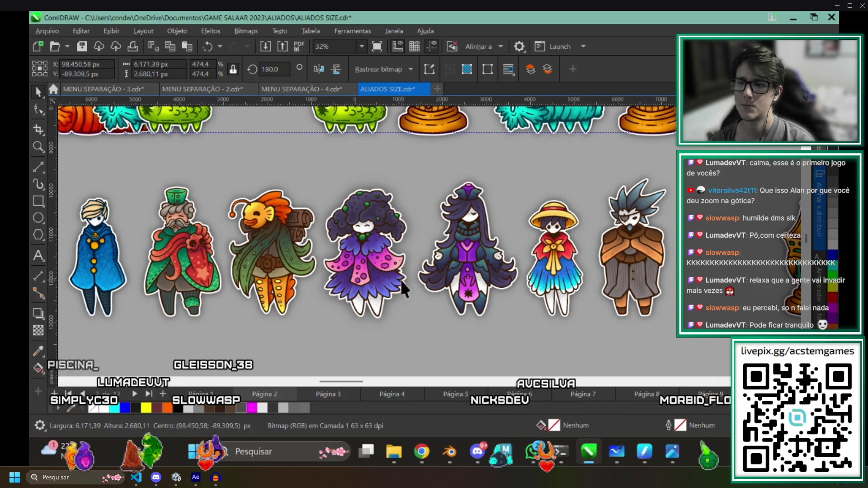
scroll(398, 254, "down", 2)
scroll(462, 214, "up", 1)
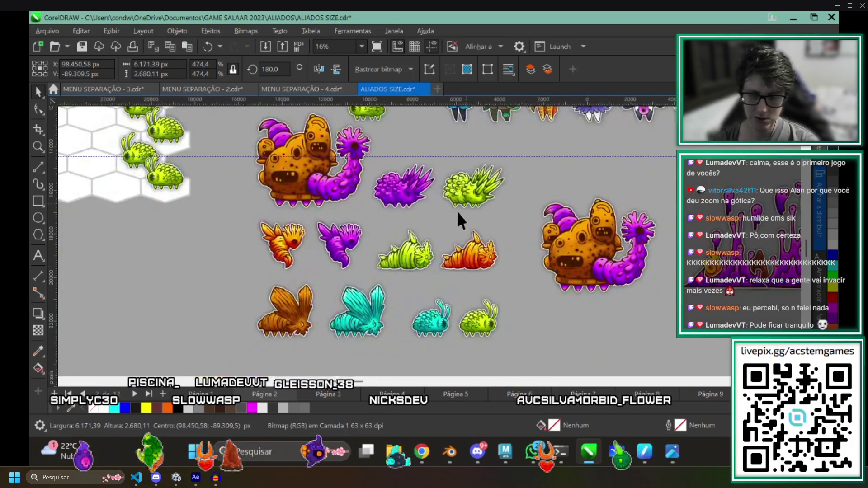
scroll(412, 270, "up", 1)
scroll(435, 231, "right", 2)
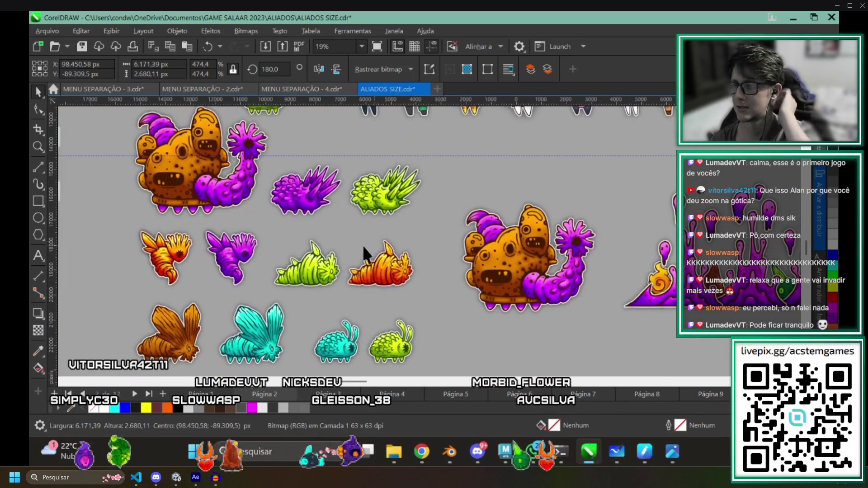
scroll(362, 245, "left", 2)
scroll(339, 237, "up", 1)
scroll(326, 234, "up", 2)
scroll(309, 231, "up", 1)
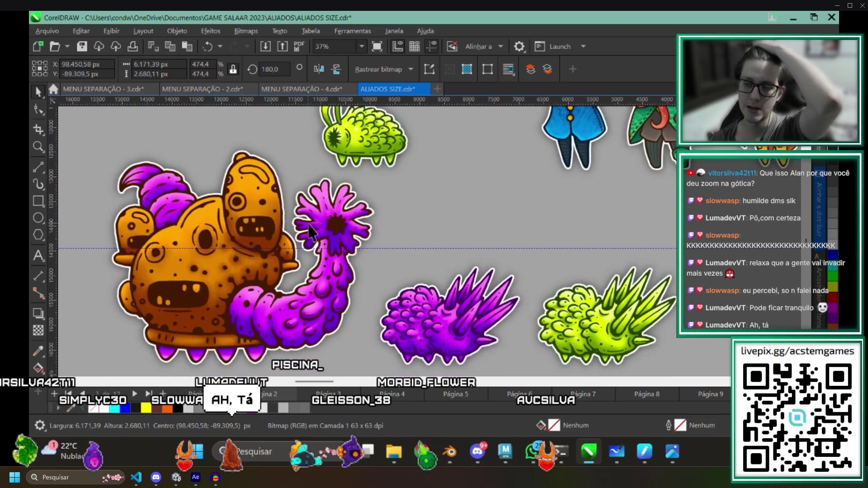
scroll(434, 285, "down", 2)
scroll(529, 312, "down", 2)
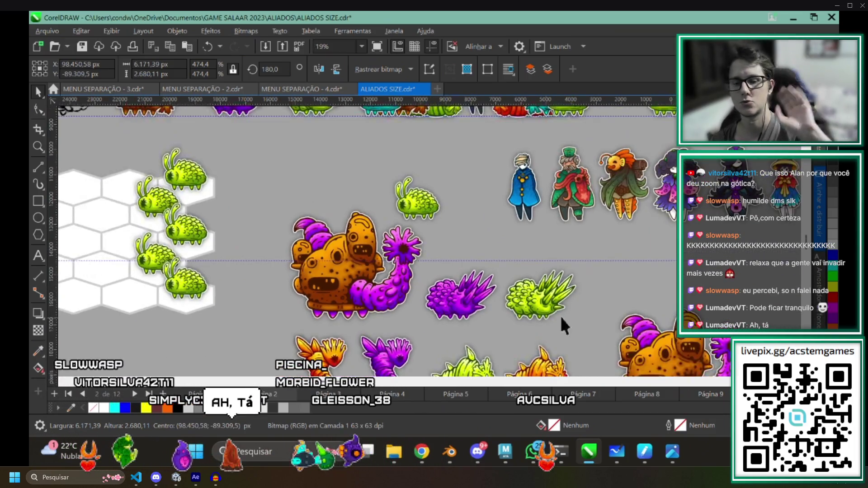
scroll(561, 318, "down", 1)
scroll(459, 281, "down", 1)
scroll(394, 289, "right", 3)
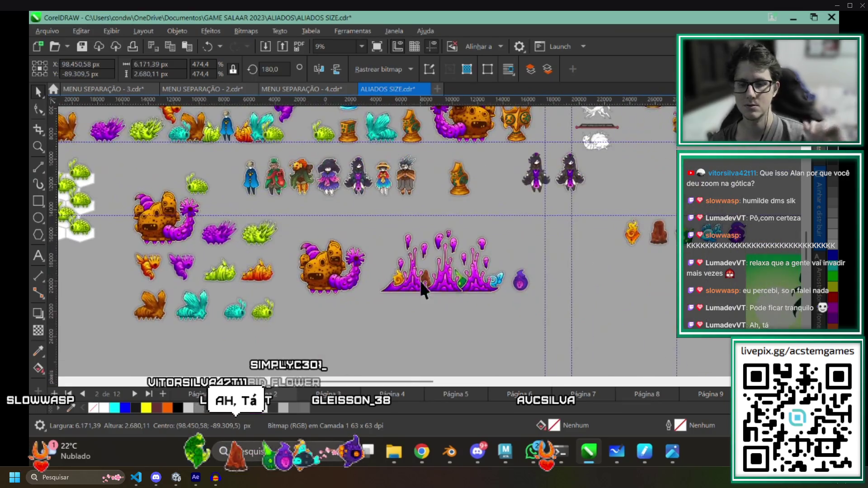
scroll(420, 281, "up", 2)
scroll(414, 299, "down", 2)
scroll(475, 234, "down", 2)
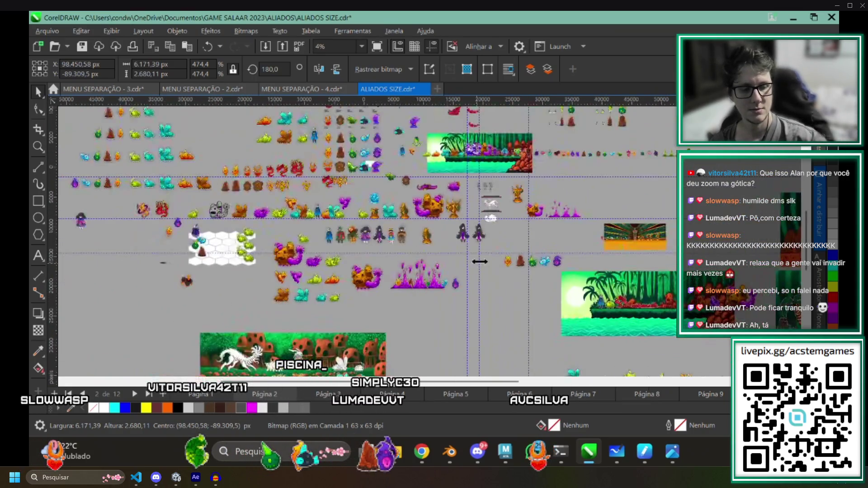
scroll(471, 229, "down", 1)
scroll(373, 278, "up", 2)
scroll(407, 312, "up", 1)
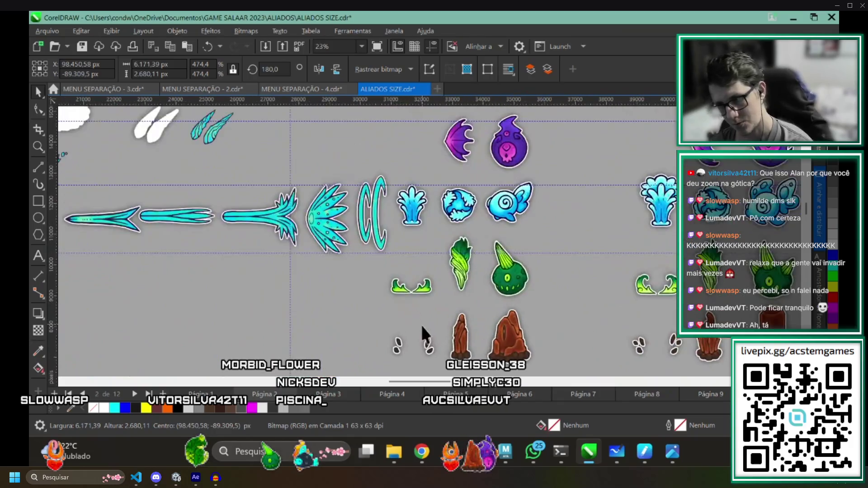
scroll(421, 325, "up", 1)
scroll(502, 189, "right", 1)
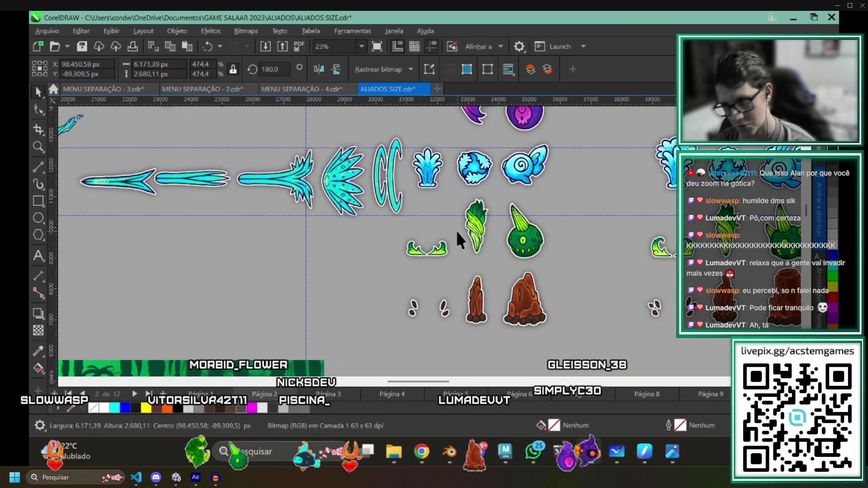
scroll(481, 241, "left", 1)
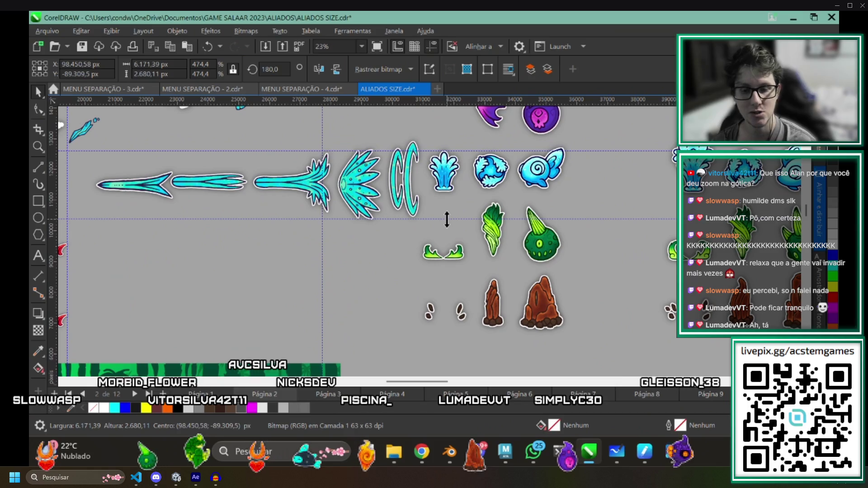
scroll(478, 244, "left", 1)
scroll(478, 244, "up", 1)
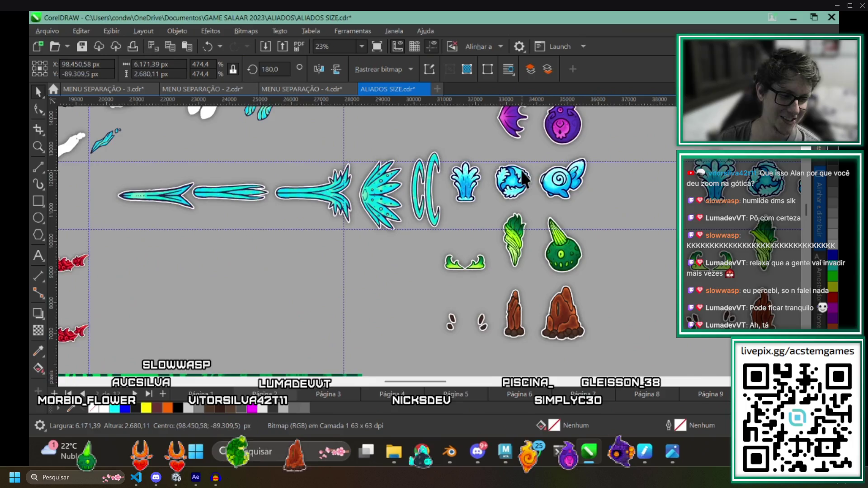
scroll(533, 178, "up", 2)
scroll(526, 214, "up", 3)
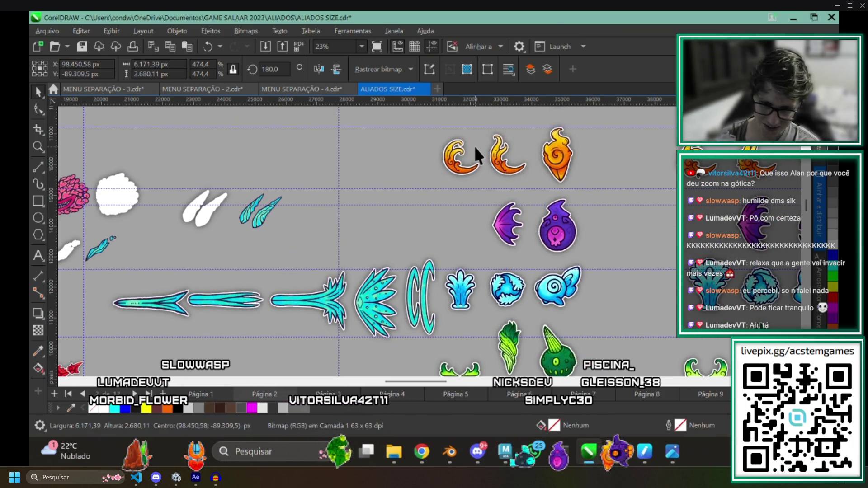
scroll(479, 155, "up", 2)
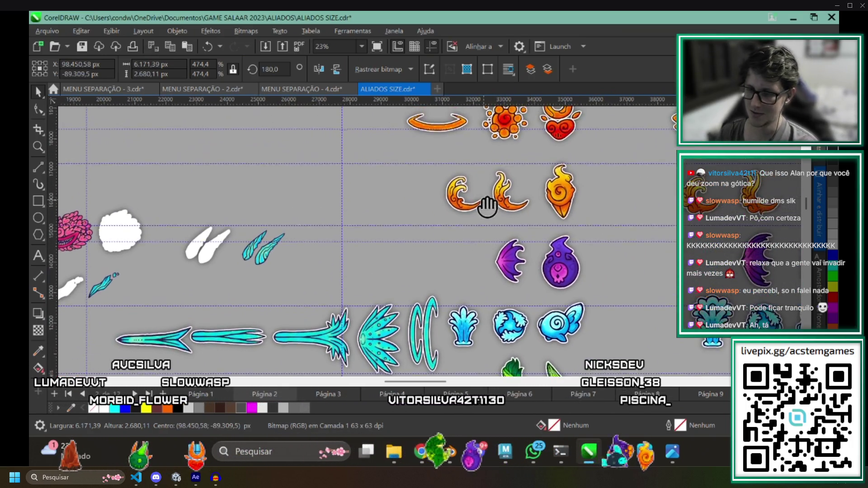
scroll(483, 162, "up", 2)
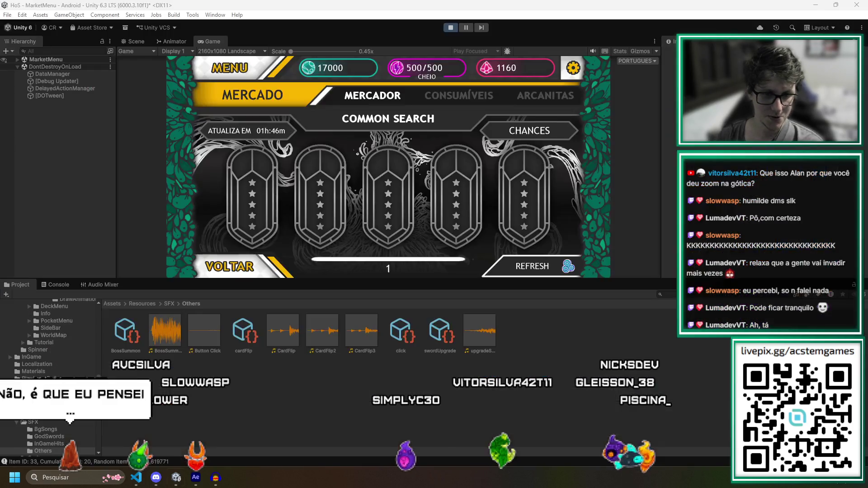
Start a Play-mode test run of the market screen and stop it with Ctrl+P.
left_click(449, 27)
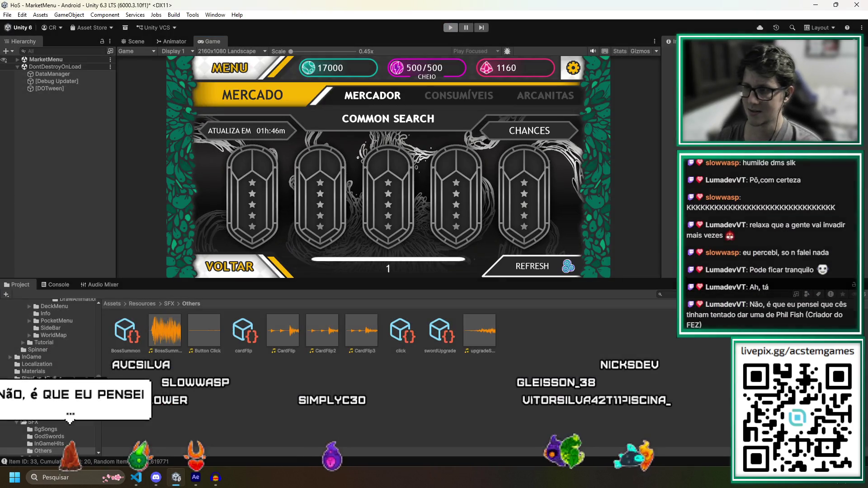
key("ctrl+p")
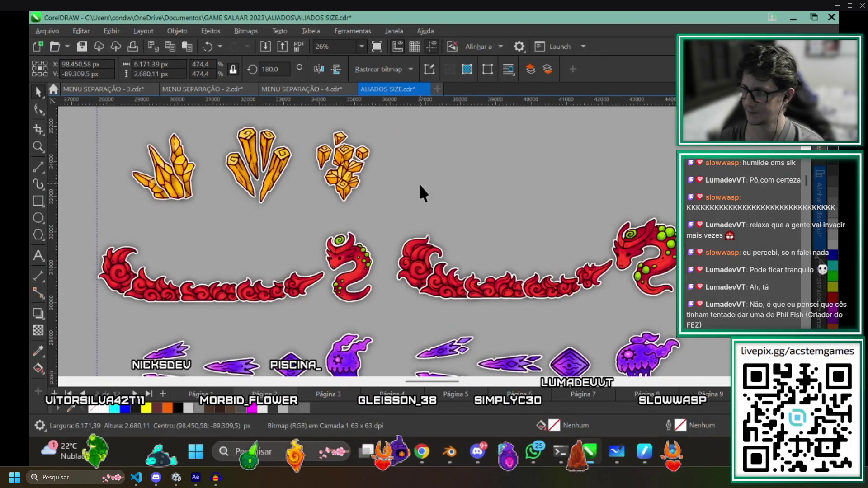
scroll(418, 182, "up", 2)
scroll(431, 183, "up", 1)
scroll(428, 181, "up", 1)
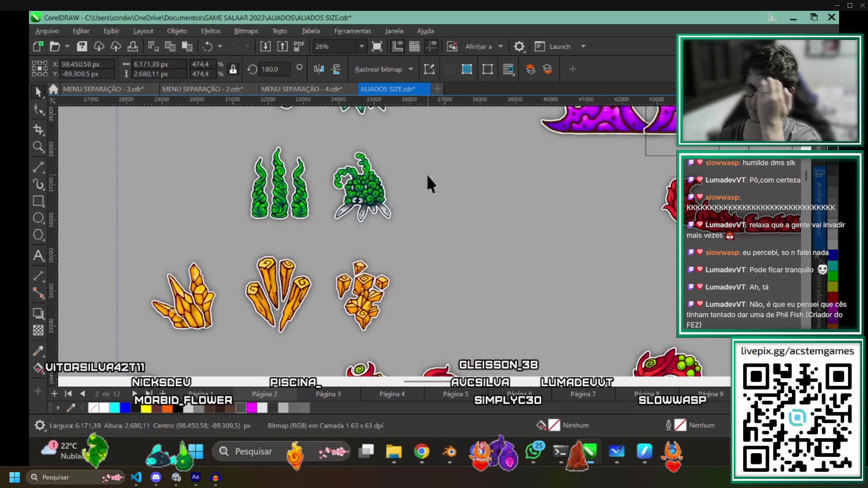
scroll(428, 182, "up", 2)
scroll(441, 224, "up", 2)
mouse_move(426, 280)
left_mouse_down()
mouse_move(407, 246)
mouse_move(261, 214)
mouse_move(193, 212)
left_mouse_up()
Pull the blue tail piece up-right off the blue arc, then set it back onto the arc.
mouse_move(441, 211)
left_mouse_down()
mouse_move(340, 200)
mouse_move(399, 219)
mouse_move(429, 256)
left_mouse_up()
scroll(430, 257, "down", 1)
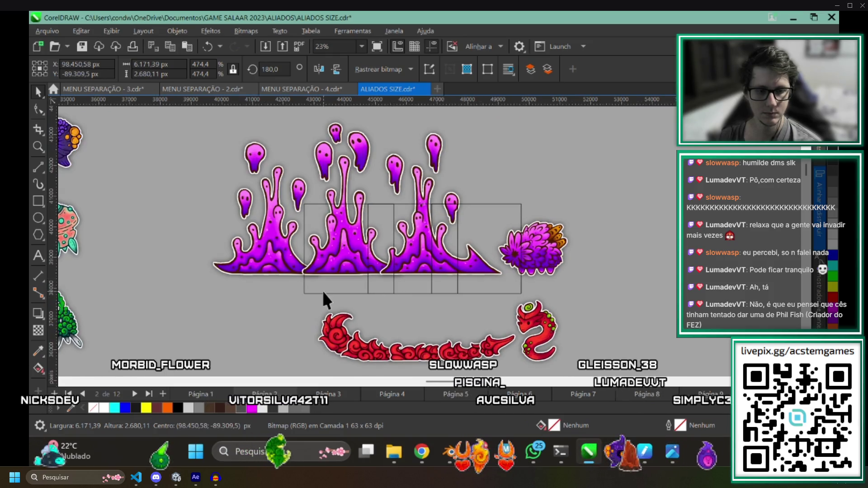
scroll(322, 291, "up", 1)
scroll(340, 272, "left", 5)
scroll(420, 159, "left", 3)
scroll(409, 204, "up", 2)
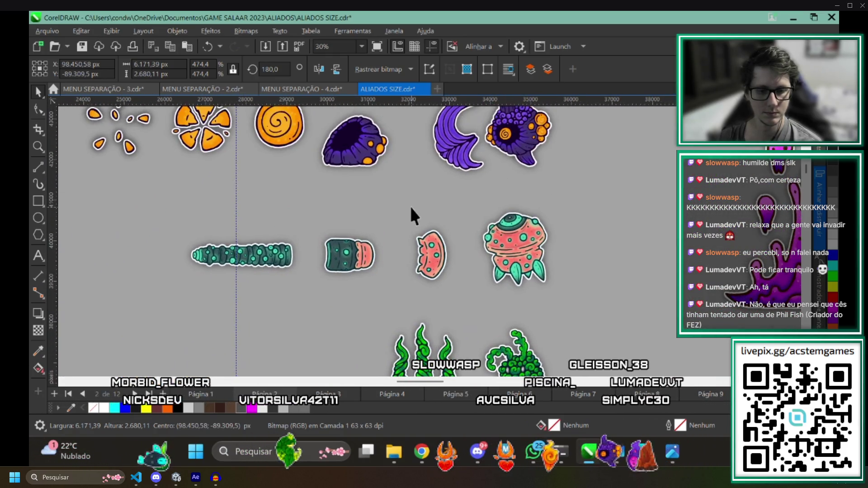
scroll(496, 292, "up", 1)
scroll(516, 281, "up", 1)
scroll(541, 269, "left", 1)
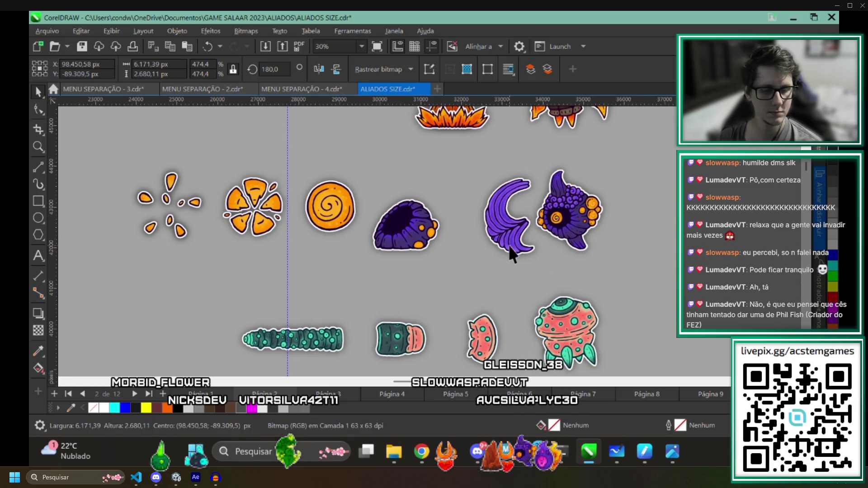
scroll(288, 117, "up", 1)
scroll(407, 149, "up", 1)
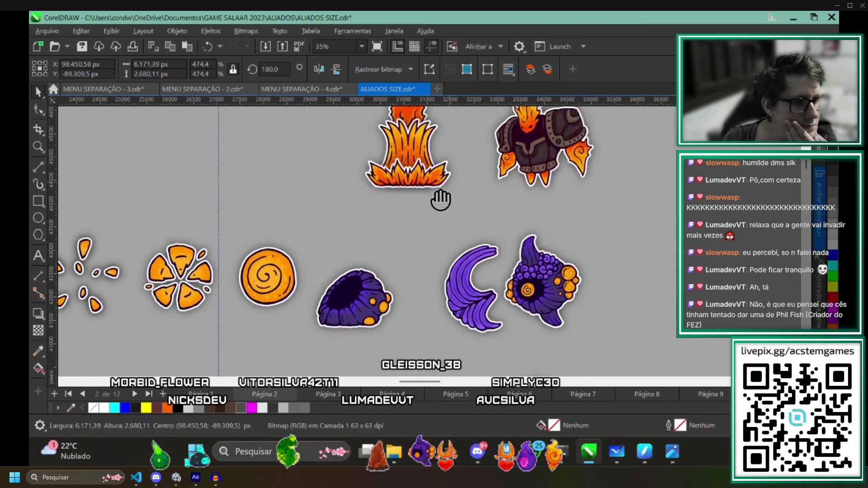
scroll(427, 204, "right", 2)
scroll(413, 213, "up", 2)
scroll(394, 190, "up", 2)
scroll(387, 210, "up", 1)
scroll(396, 248, "up", 1)
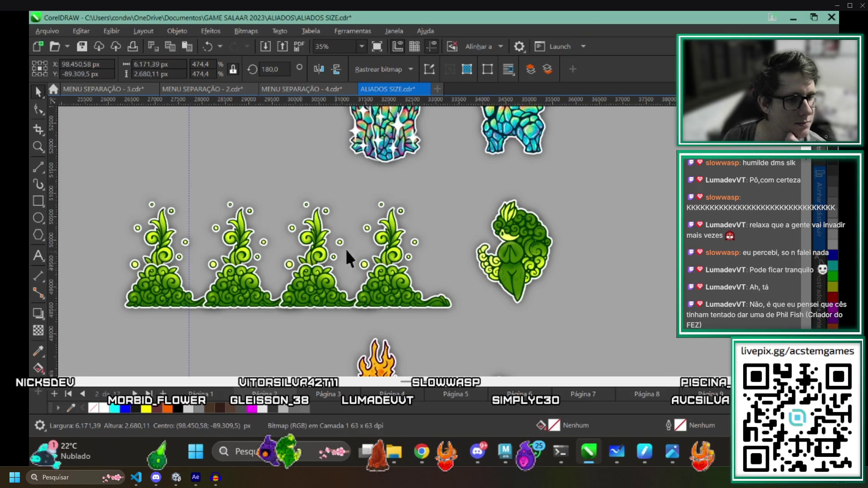
scroll(383, 181, "up", 2)
scroll(394, 156, "up", 2)
scroll(389, 170, "up", 3)
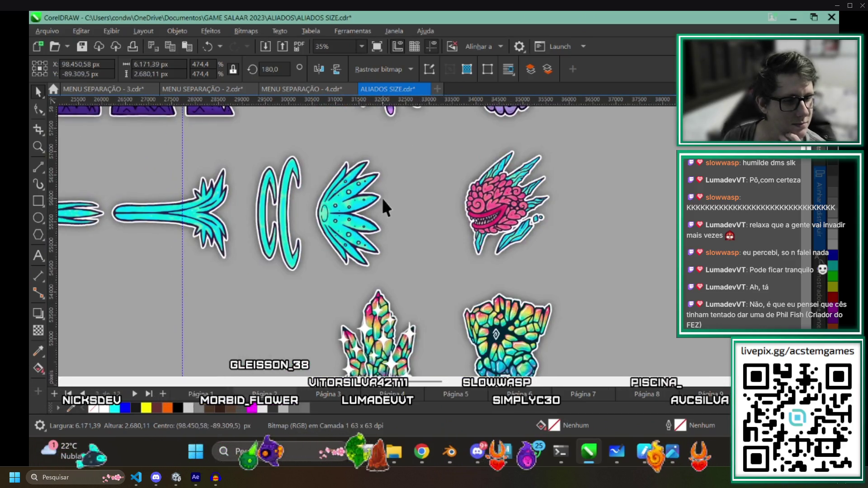
scroll(382, 204, "down", 1)
scroll(441, 227, "down", 1)
scroll(427, 213, "down", 1)
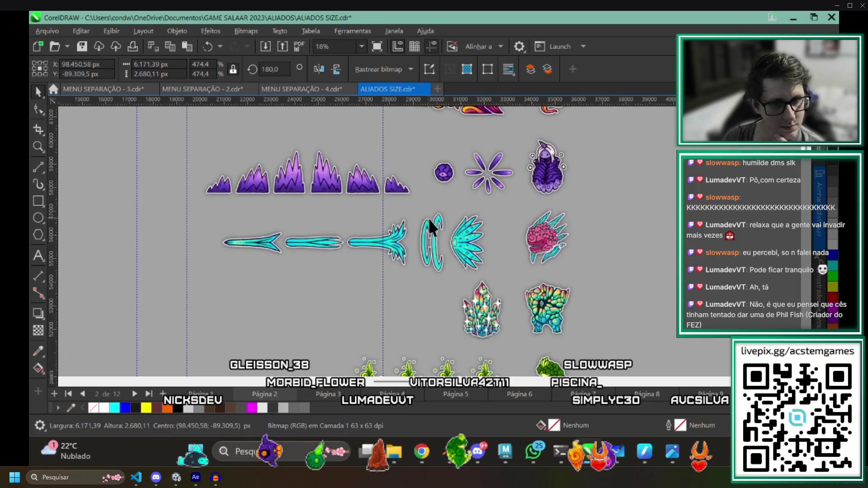
scroll(426, 237, "down", 1)
scroll(401, 299, "down", 1)
scroll(441, 244, "down", 1)
scroll(461, 163, "up", 1)
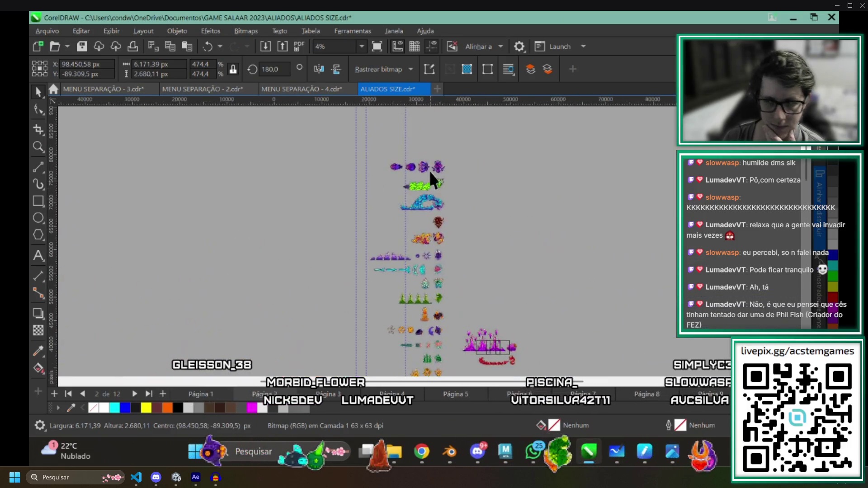
scroll(429, 170, "up", 1)
scroll(418, 205, "up", 1)
scroll(416, 273, "up", 1)
scroll(417, 278, "down", 1)
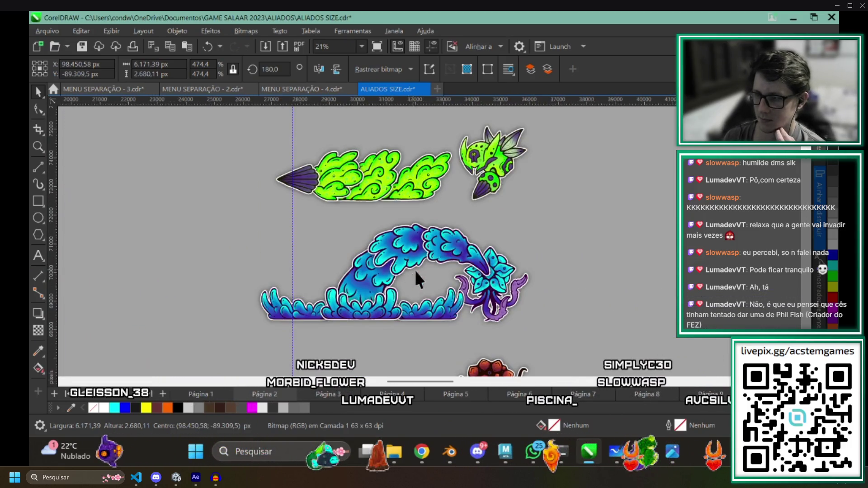
scroll(417, 278, "up", 1)
mouse_move(479, 261)
left_mouse_down()
mouse_move(572, 199)
mouse_move(500, 225)
left_mouse_up()
mouse_move(444, 263)
left_mouse_down()
mouse_move(563, 184)
mouse_move(435, 330)
mouse_move(494, 203)
left_mouse_up()
scroll(400, 209, "down", 3)
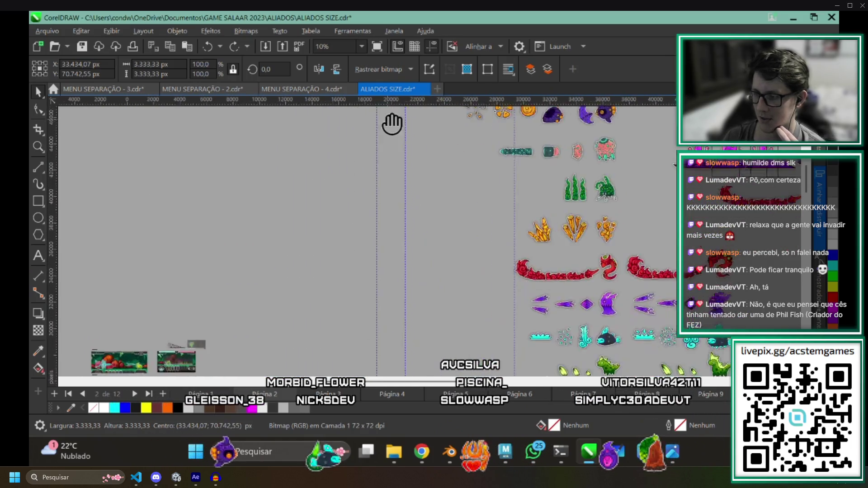
scroll(390, 125, "left", 5)
scroll(363, 265, "down", 5)
scroll(330, 229, "down", 5)
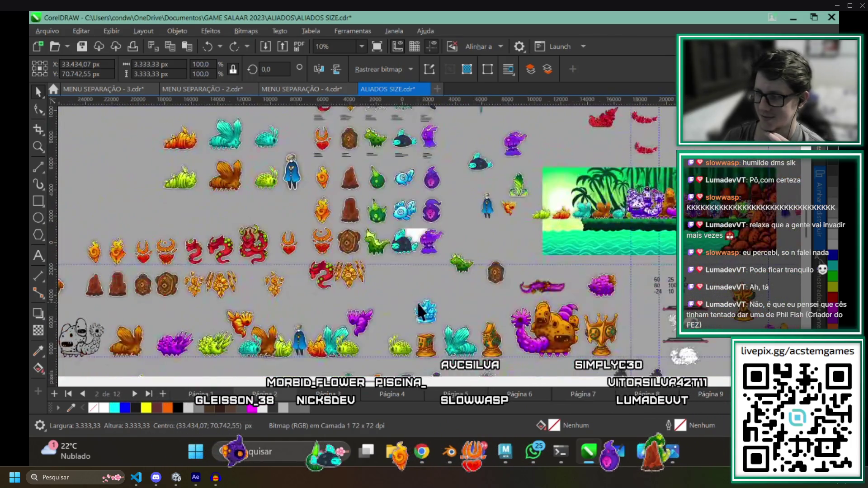
scroll(362, 268, "down", 5)
scroll(360, 269, "down", 5)
scroll(405, 272, "up", 2)
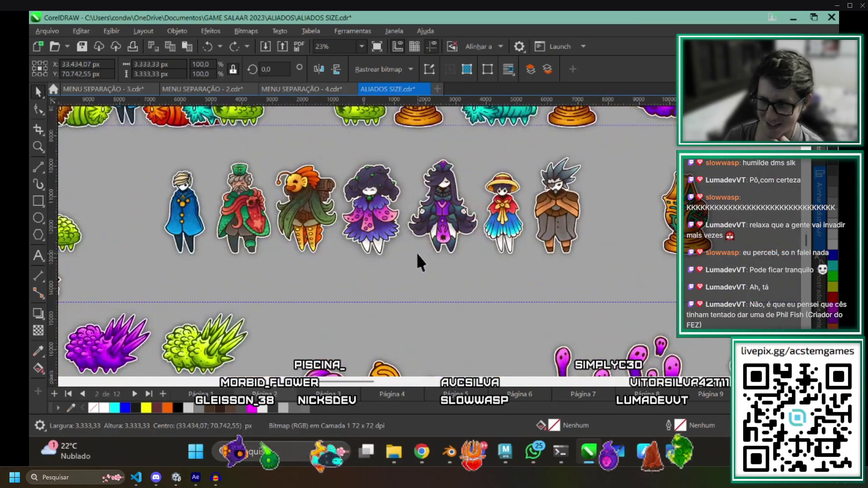
scroll(416, 258, "up", 2)
Pan to centre the seven ally character stickers in the canvas.
mouse_move(387, 267)
left_mouse_down()
mouse_move(307, 286)
mouse_move(333, 301)
mouse_move(397, 287)
left_mouse_up()
scroll(397, 279, "up", 1)
scroll(328, 254, "up", 1)
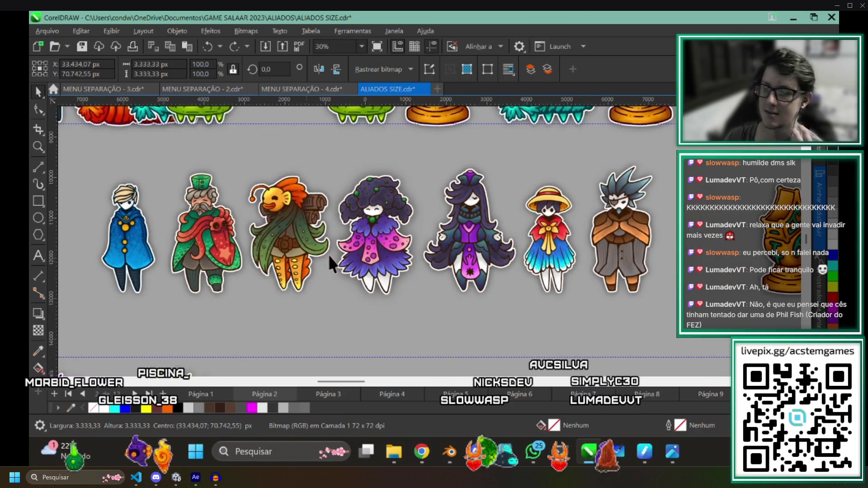
scroll(410, 283, "up", 1)
left_click_drag(409, 278, 417, 270)
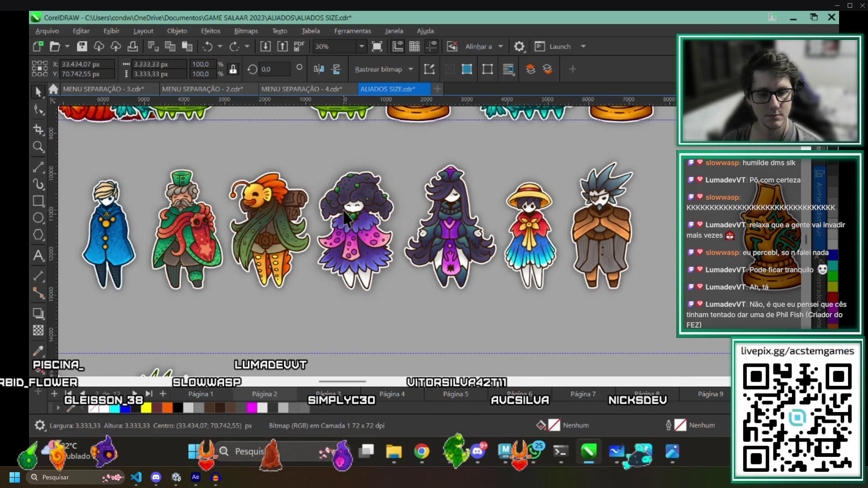
key("alt+Tab")
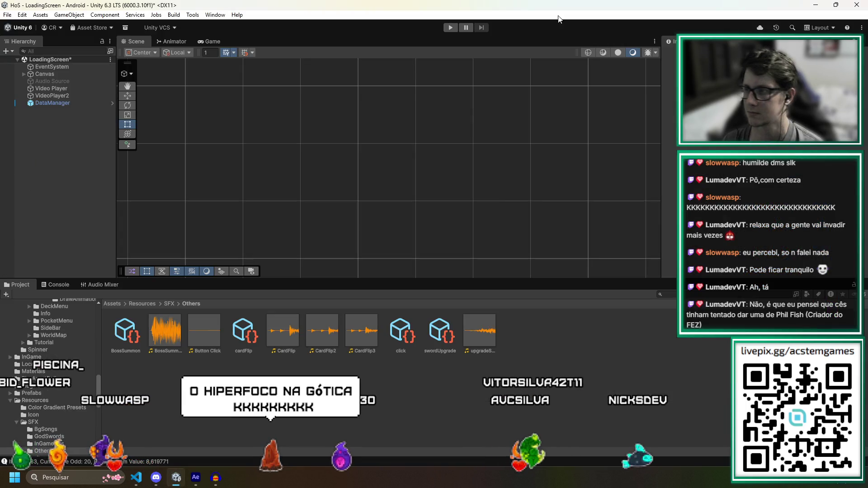
key("alt+Tab")
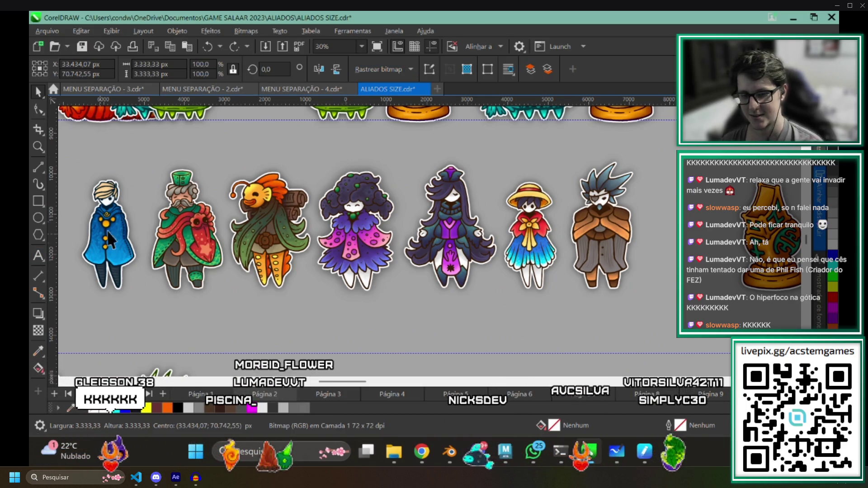
scroll(305, 193, "up", 2)
scroll(326, 207, "up", 2)
scroll(202, 210, "up", 1)
scroll(201, 208, "down", 1)
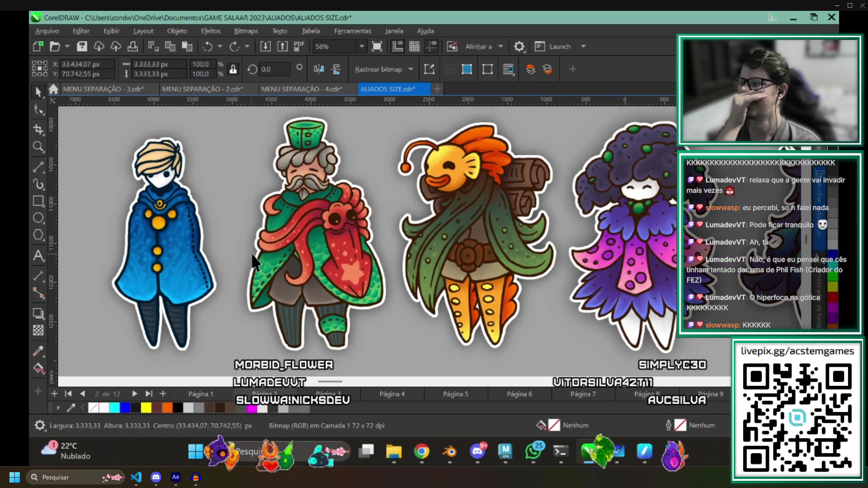
Pan along the character close-up past the purple-haired character toward the brown-coat character.
left_click_drag(252, 254, 207, 246)
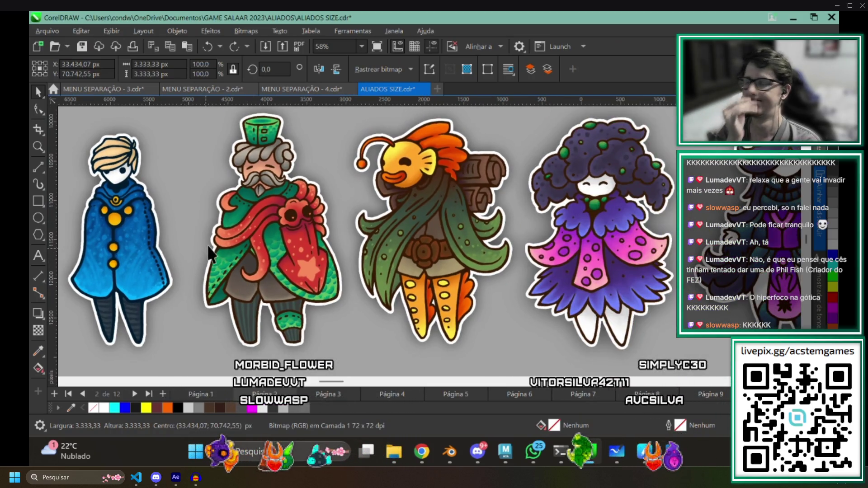
scroll(278, 257, "right", 1)
scroll(272, 132, "right", 1)
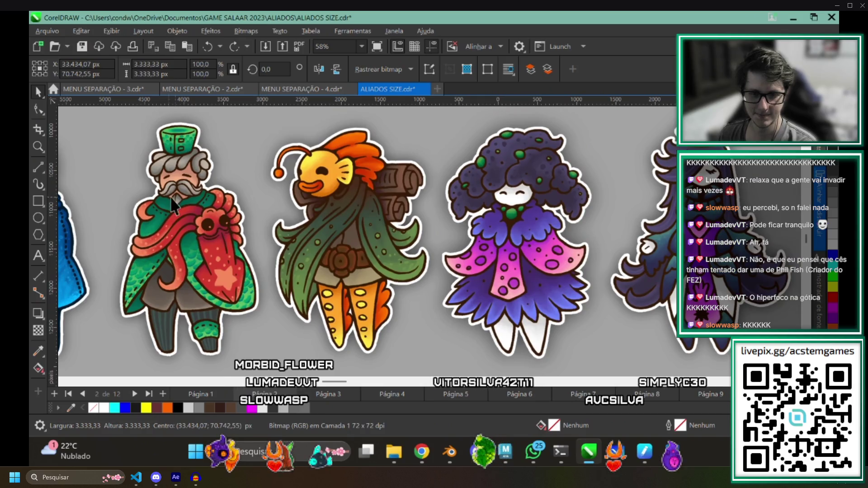
scroll(156, 213, "right", 1)
scroll(264, 185, "right", 1)
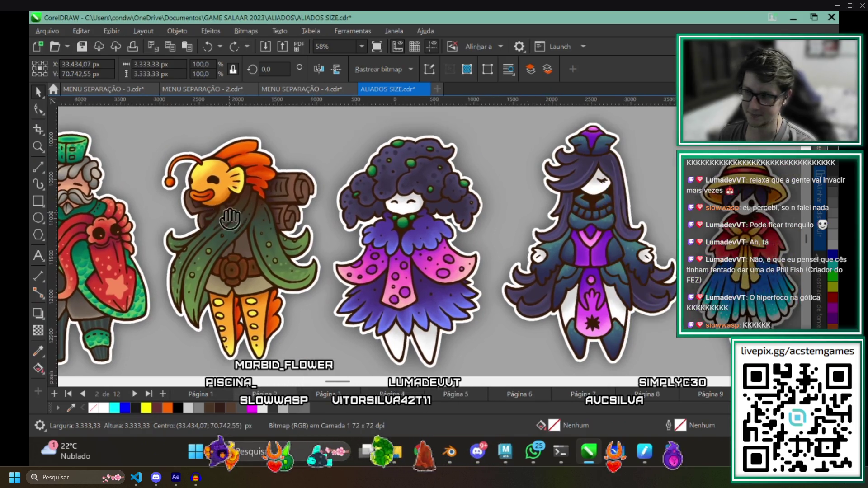
scroll(245, 198, "right", 1)
scroll(222, 213, "right", 1)
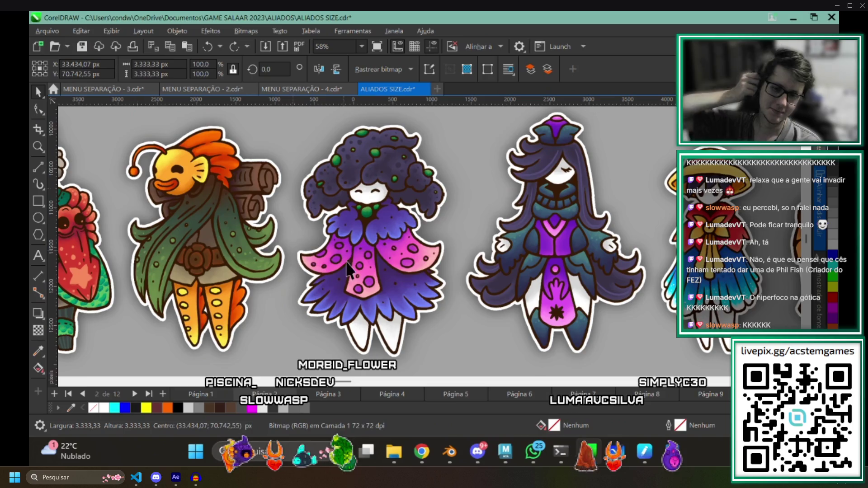
scroll(266, 225, "right", 2)
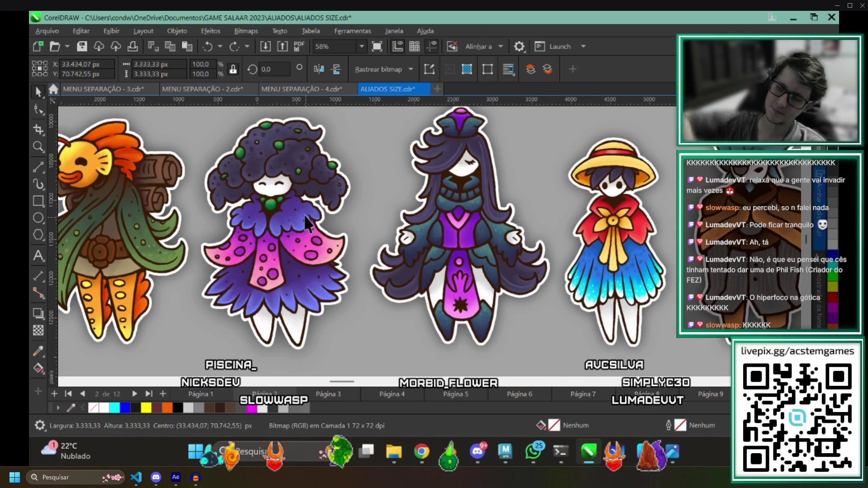
scroll(314, 238, "right", 1)
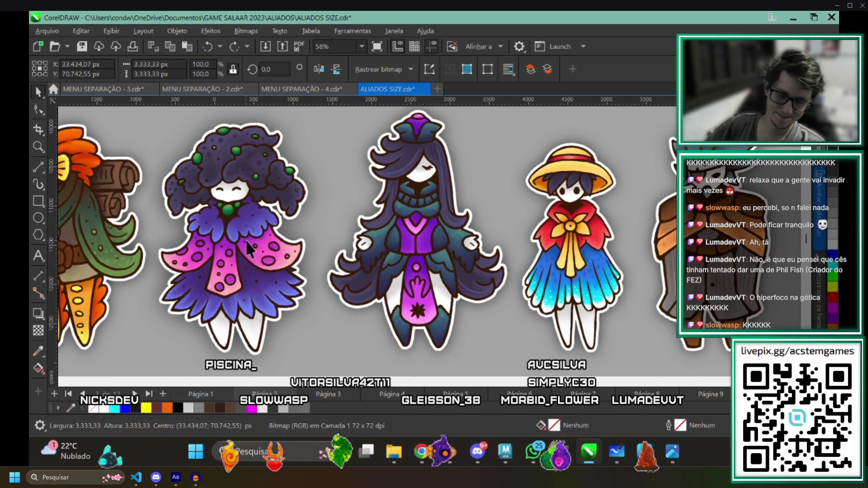
scroll(319, 257, "left", 3)
scroll(285, 238, "down", 1)
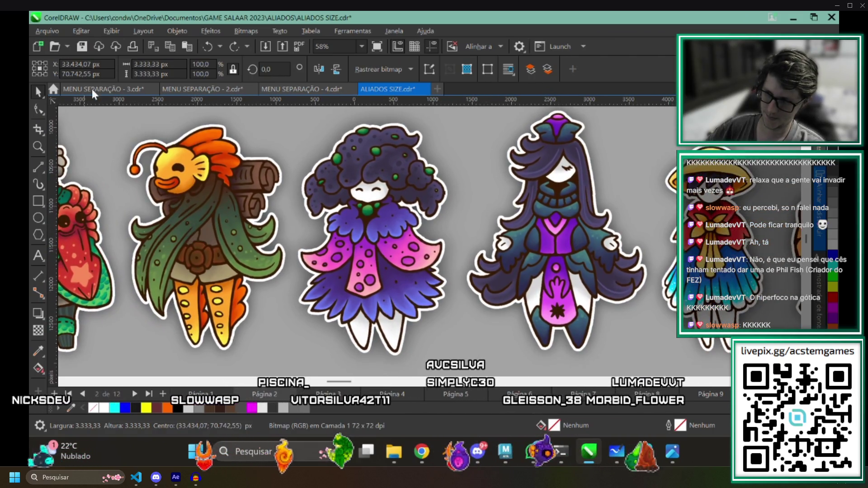
scroll(198, 252, "right", 2)
scroll(198, 253, "right", 1)
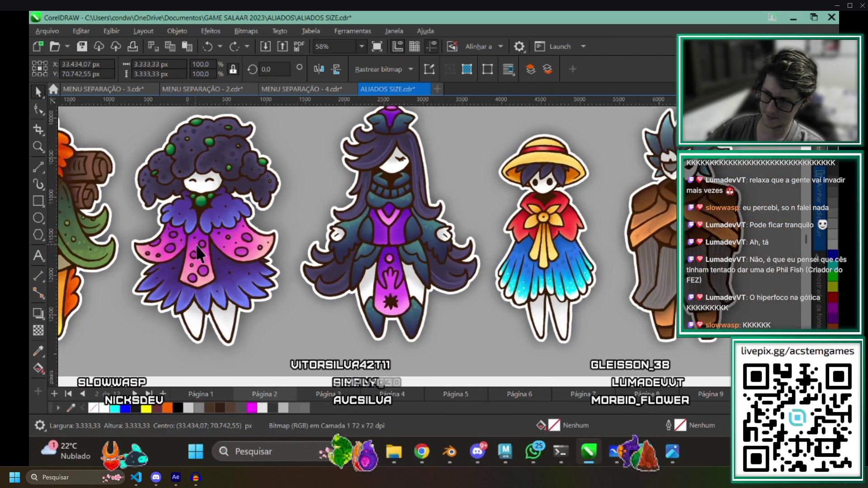
scroll(119, 211, "right", 1)
scroll(430, 229, "right", 2)
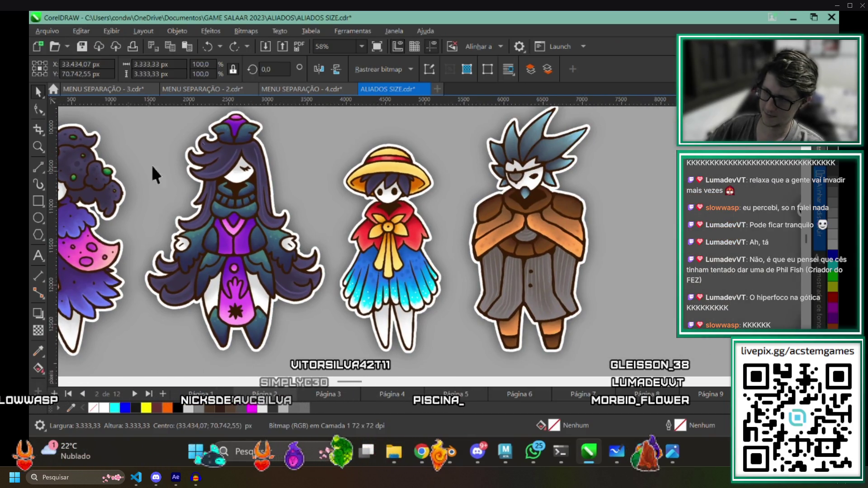
left_click_drag(233, 215, 222, 214)
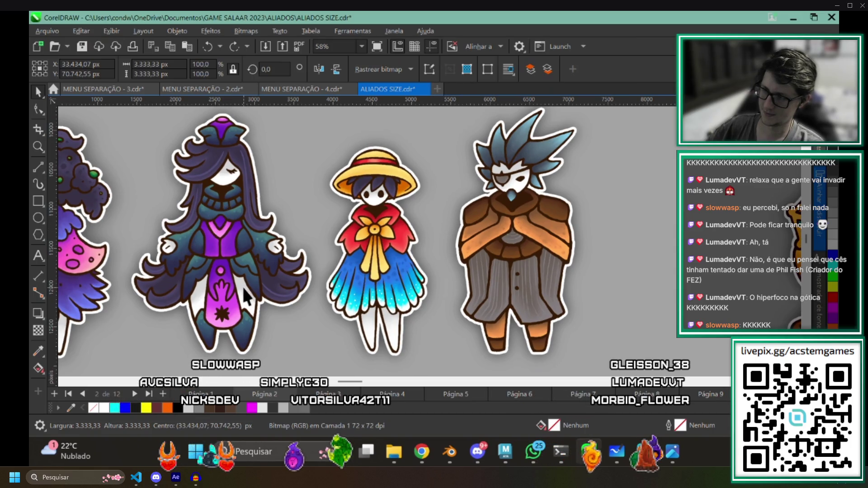
scroll(242, 246, "up", 1)
scroll(263, 250, "down", 1)
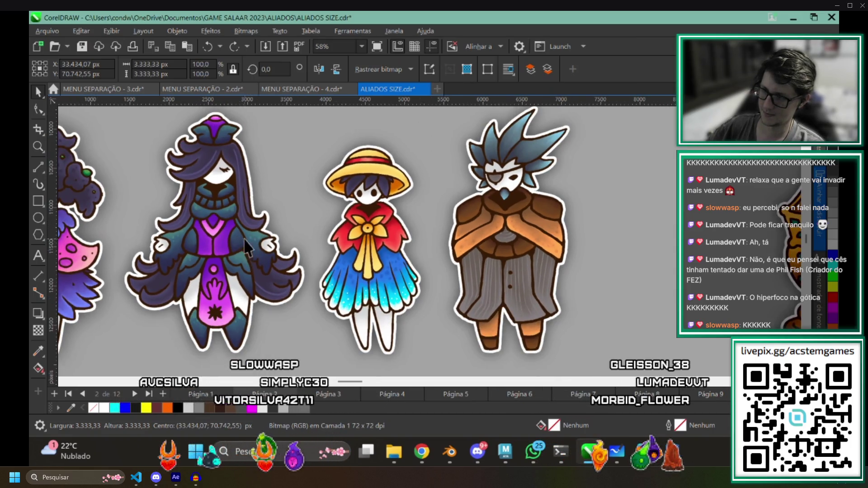
left_click_drag(340, 298, 209, 289)
scroll(173, 238, "up", 1)
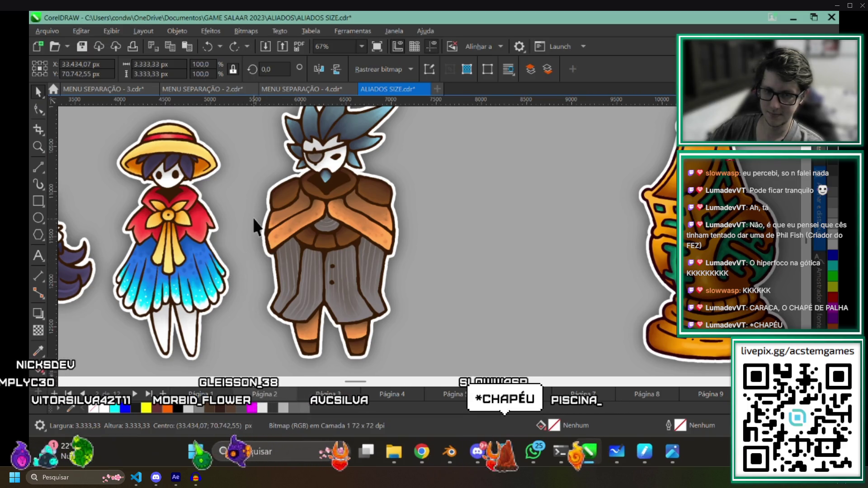
Pan the canvas right to reveal the golden vase sprite beside the straw-hat girl and masked man.
mouse_move(253, 224)
left_mouse_down()
mouse_move(279, 230)
mouse_move(257, 225)
left_mouse_up()
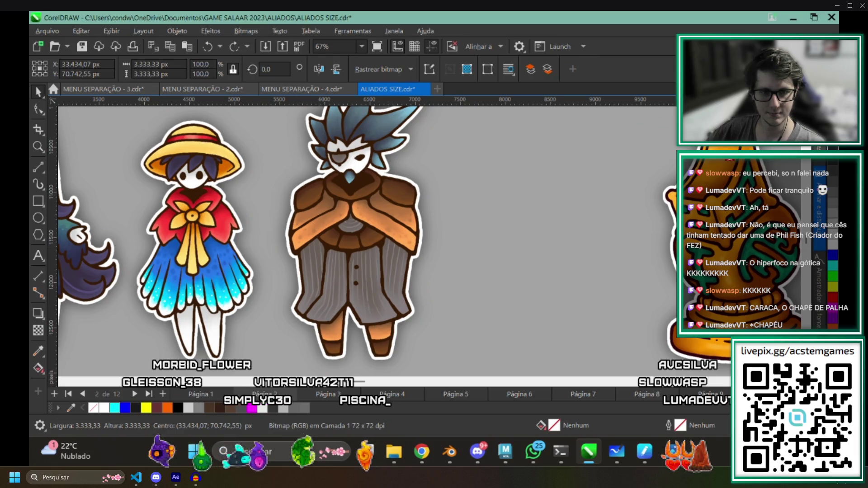
left_click_drag(229, 251, 276, 261)
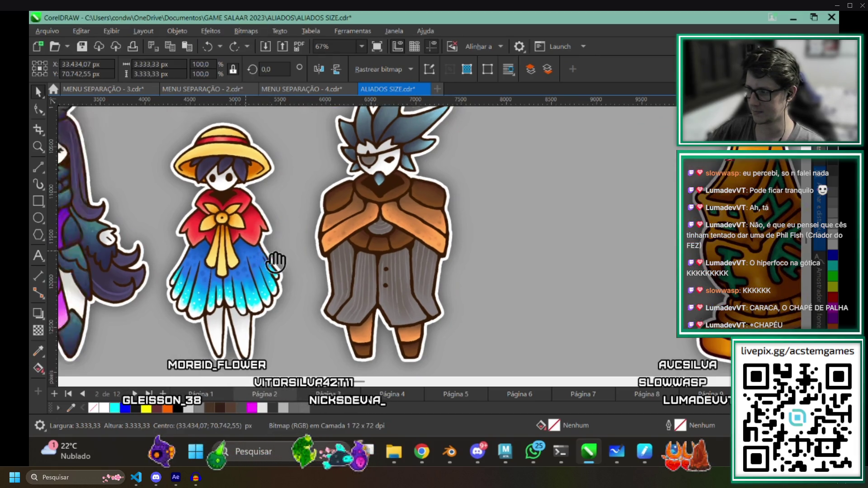
scroll(276, 261, "down", 1)
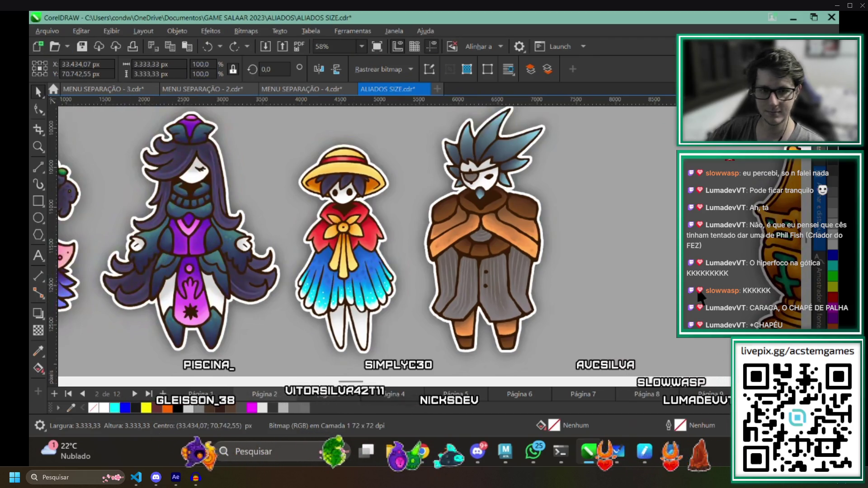
mouse_move(552, 265)
left_mouse_down()
mouse_move(156, 259)
mouse_move(220, 272)
left_mouse_up()
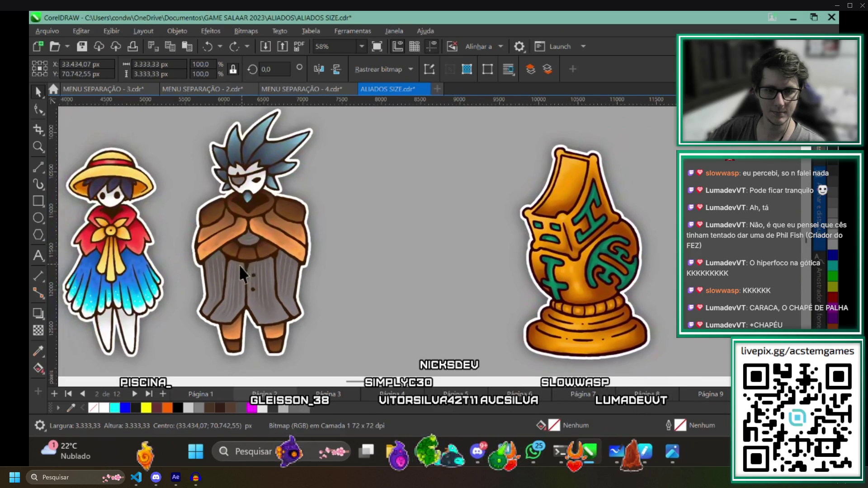
mouse_move(356, 278)
left_mouse_down()
mouse_move(269, 198)
mouse_move(227, 213)
left_mouse_up()
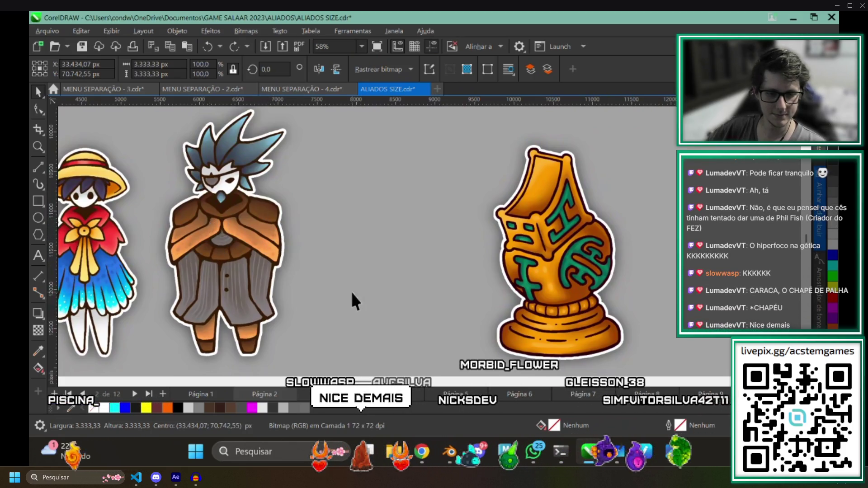
left_click_drag(352, 293, 374, 293)
scroll(275, 264, "down", 2)
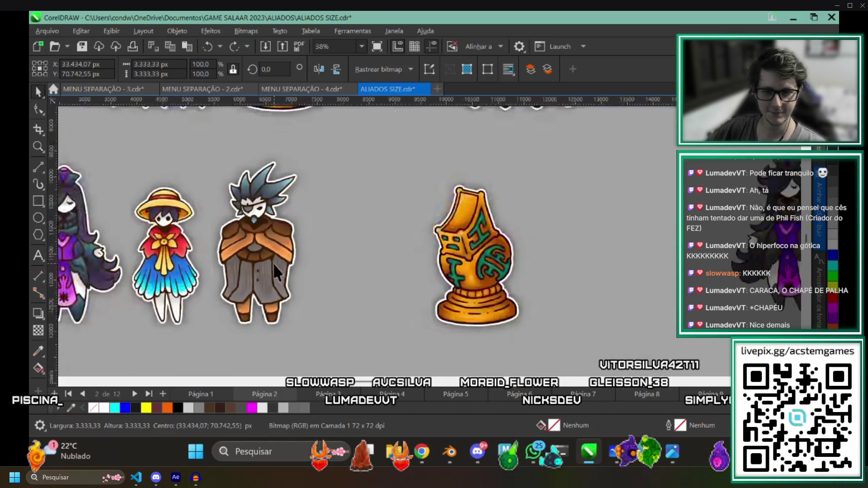
scroll(273, 263, "down", 2)
scroll(274, 264, "down", 2)
scroll(300, 286, "down", 1)
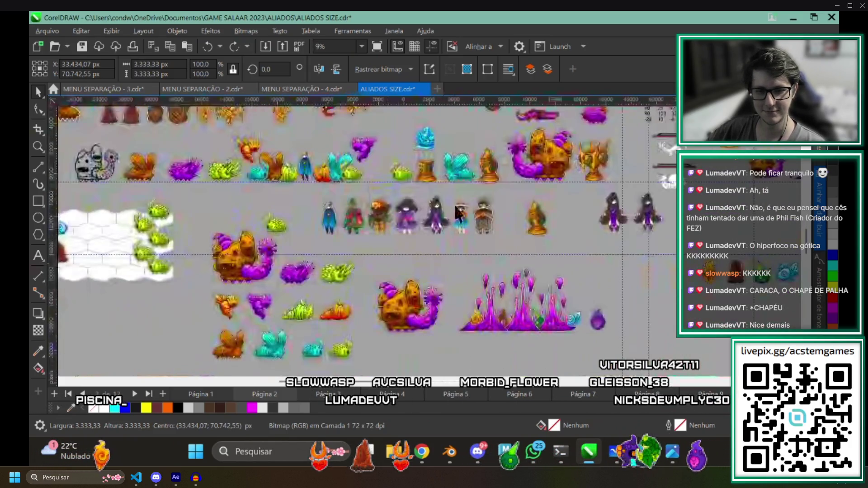
scroll(354, 234, "up", 1)
scroll(355, 235, "up", 1)
scroll(355, 234, "down", 2)
scroll(355, 234, "down", 2)
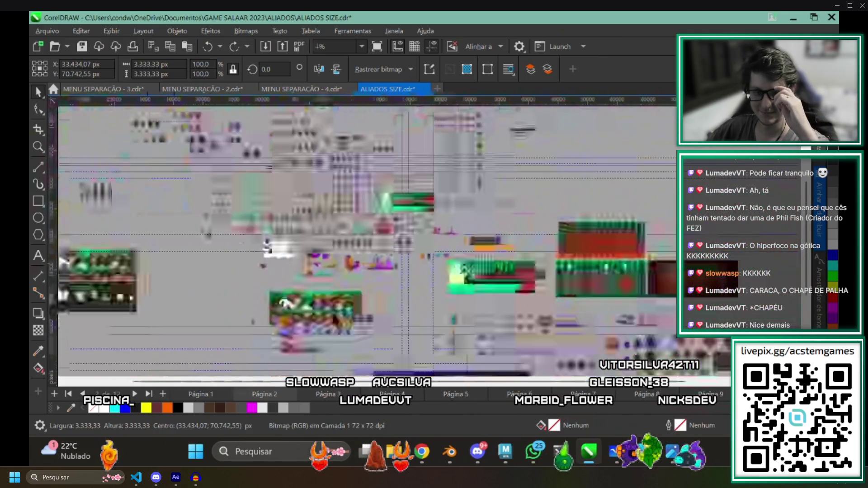
Pan the CorelDRAW canvas to look over other areas of the sprite document.
mouse_move(498, 262)
left_mouse_down()
mouse_move(457, 201)
mouse_move(384, 156)
mouse_move(363, 190)
left_mouse_up()
scroll(458, 200, "up", 2)
Review the jungle village and tavern mockups on the Hands of Savior whiteboard, then return to the CorelDRAW sprite sheet.
left_click(621, 459)
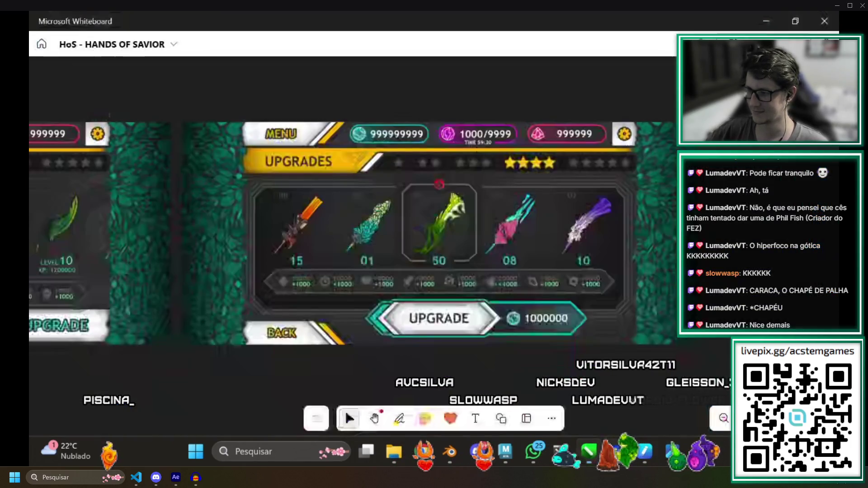
scroll(282, 310, "down", 3)
scroll(281, 310, "down", 2)
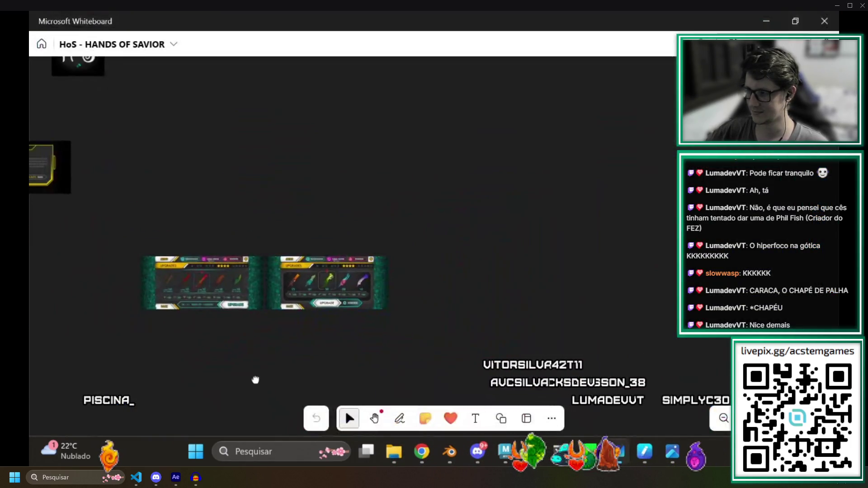
mouse_move(444, 285)
left_mouse_down()
mouse_move(305, 259)
mouse_move(459, 297)
left_mouse_up()
scroll(459, 298, "up", 1)
scroll(459, 297, "up", 1)
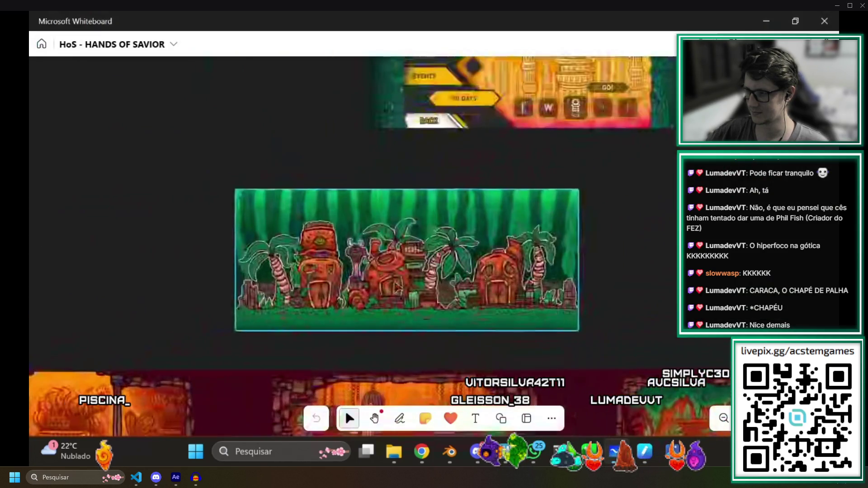
scroll(454, 302, "up", 1)
scroll(444, 313, "up", 2)
scroll(441, 318, "up", 1)
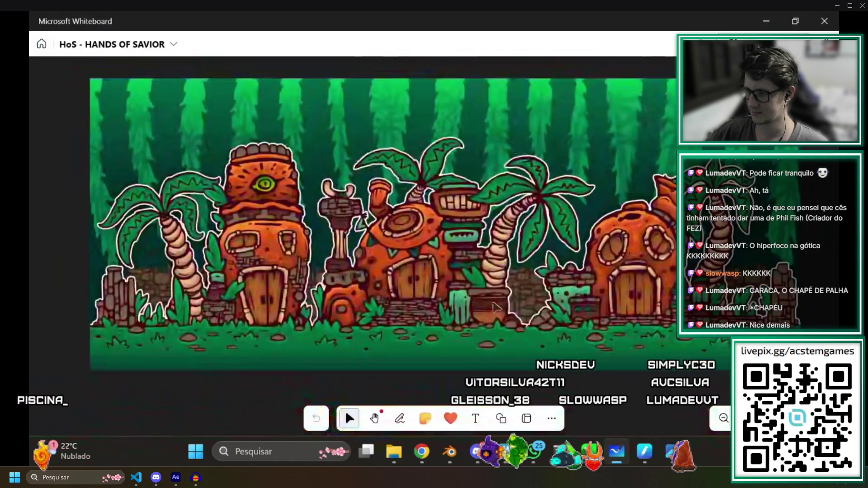
scroll(469, 296, "up", 1)
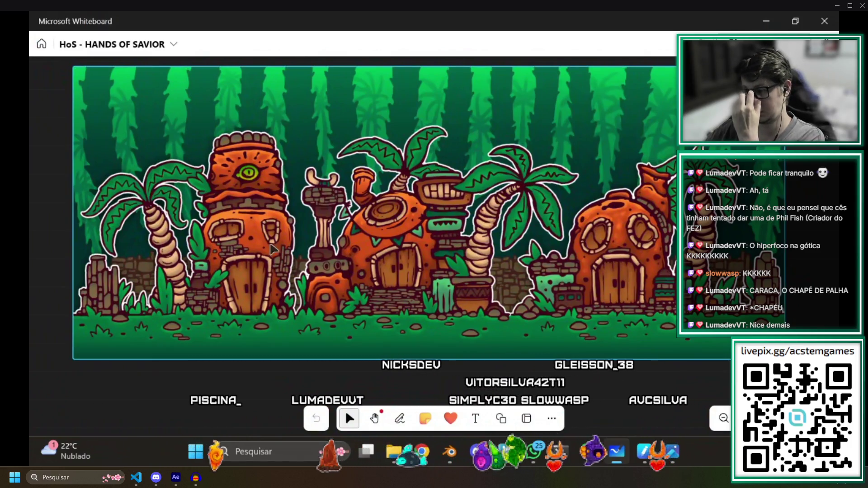
left_click(500, 226)
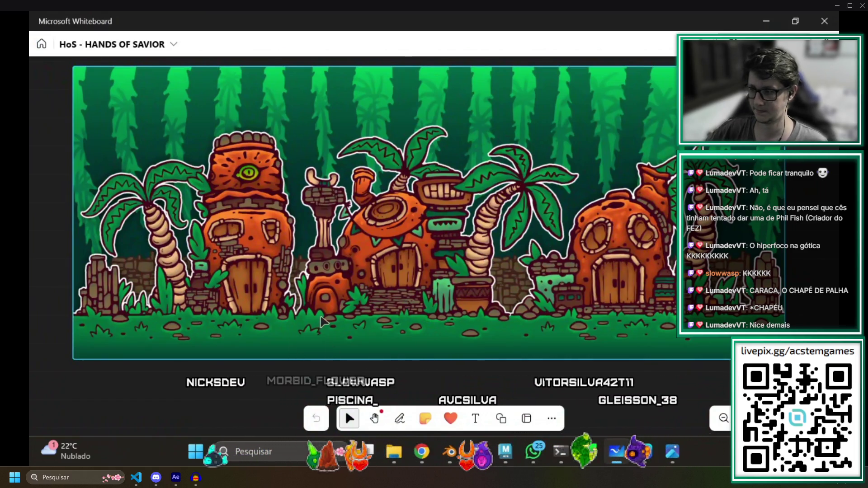
scroll(292, 255, "down", 2)
scroll(306, 238, "down", 5)
scroll(309, 232, "down", 2)
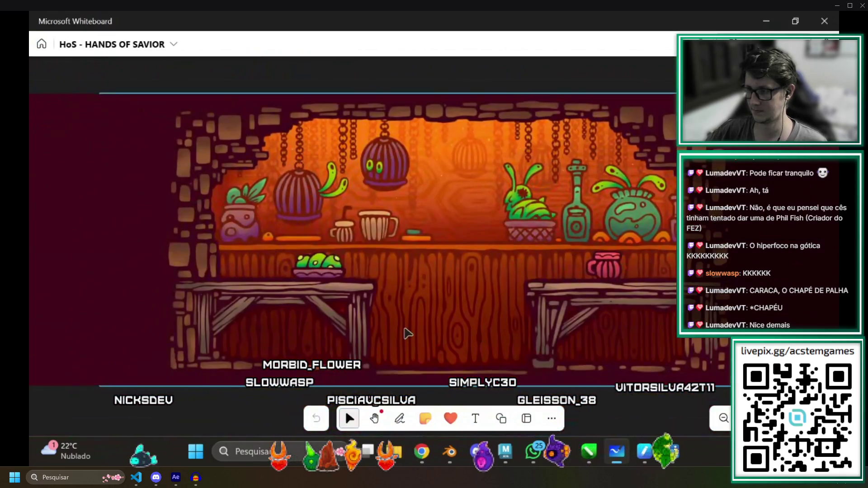
scroll(455, 311, "right", 2)
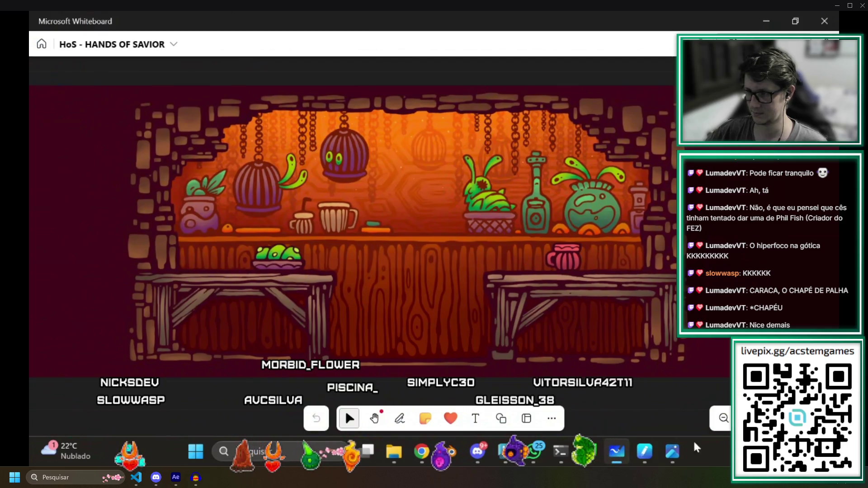
left_click(589, 453)
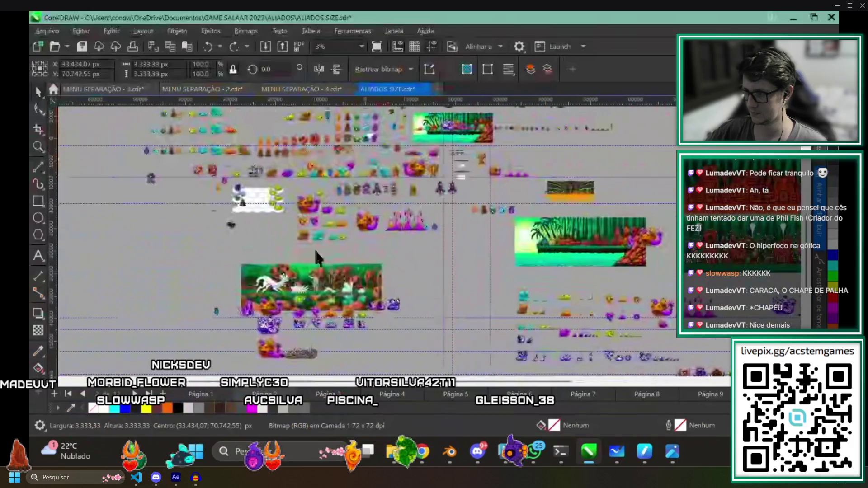
scroll(401, 185, "up", 1)
scroll(400, 184, "up", 3)
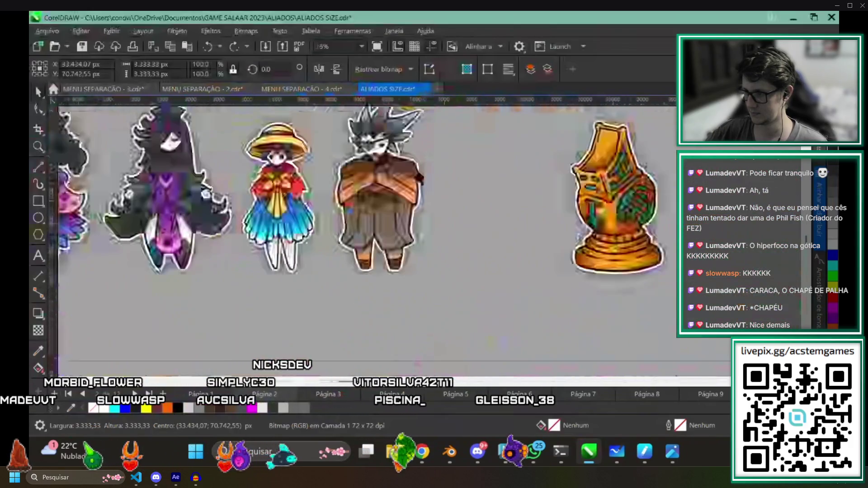
scroll(303, 261, "up", 1)
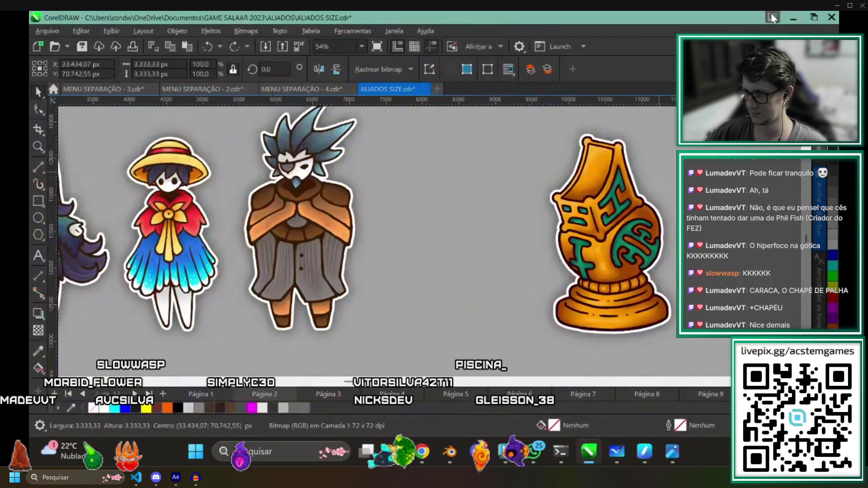
Minimize CorelDRAW so the Whiteboard tavern mockup shows again.
left_click(791, 19)
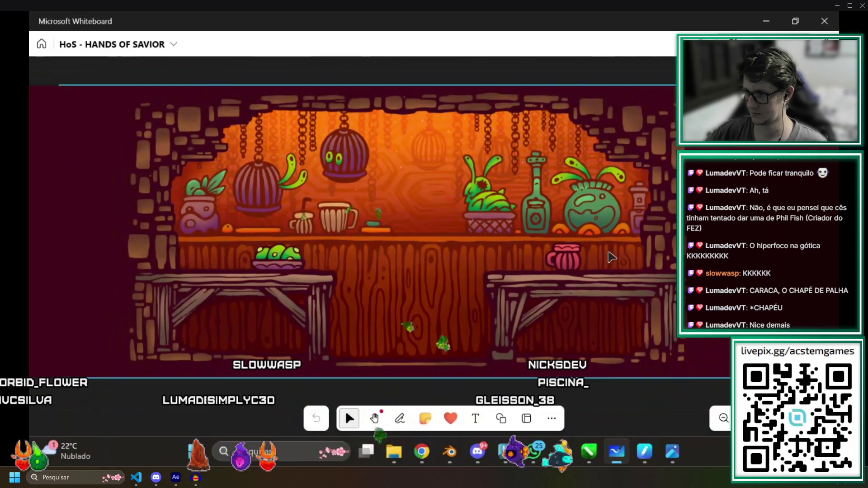
left_click(765, 24)
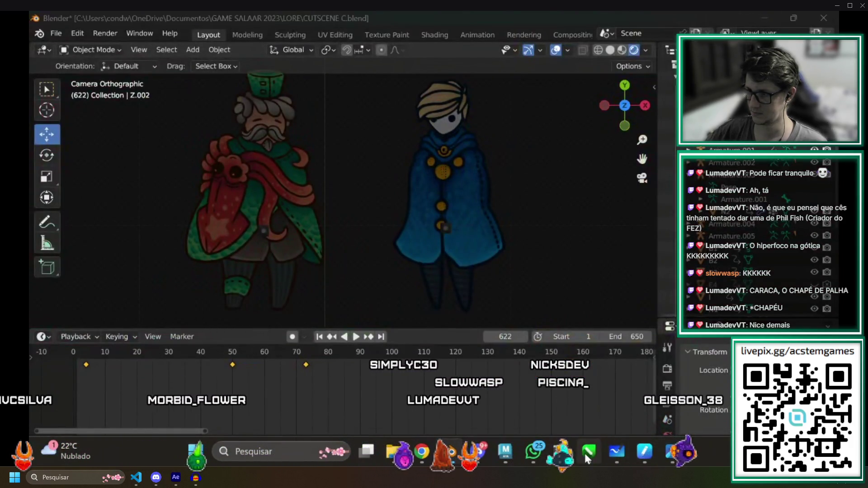
left_click(589, 452)
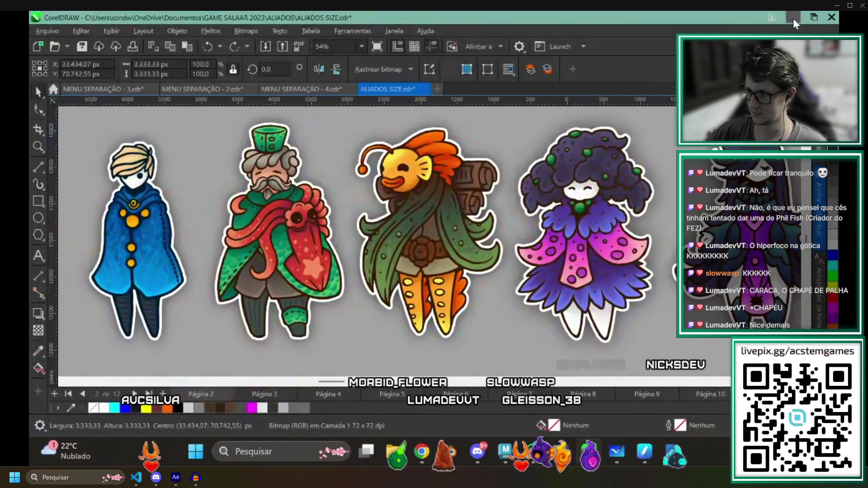
left_click(791, 16)
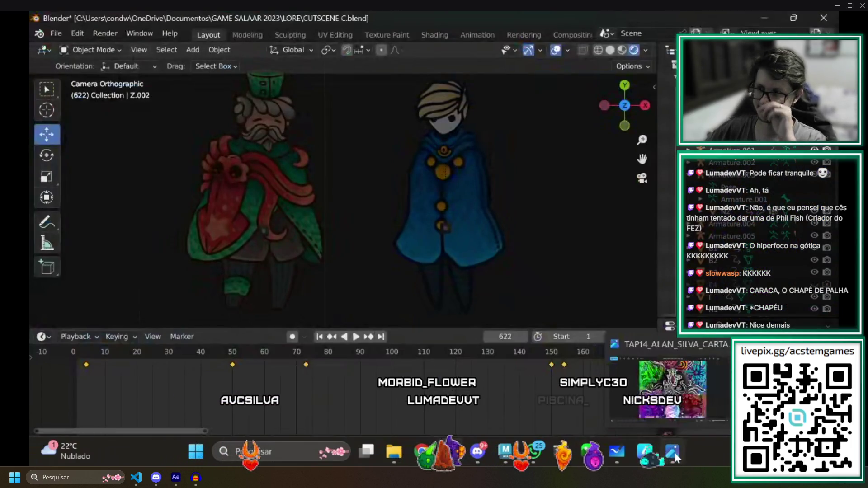
left_click(614, 453)
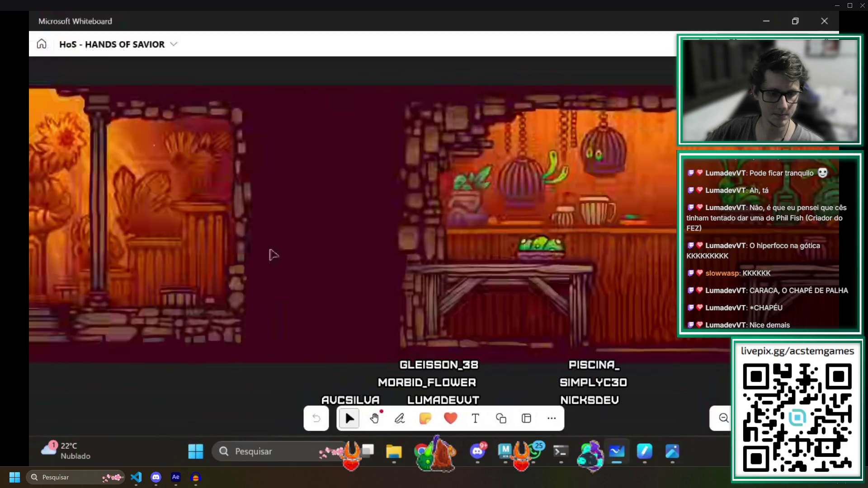
Pan the whiteboard from the tavern to the temple and select the kitchen mockup image.
left_click_drag(272, 248, 466, 271)
scroll(465, 270, "down", 1)
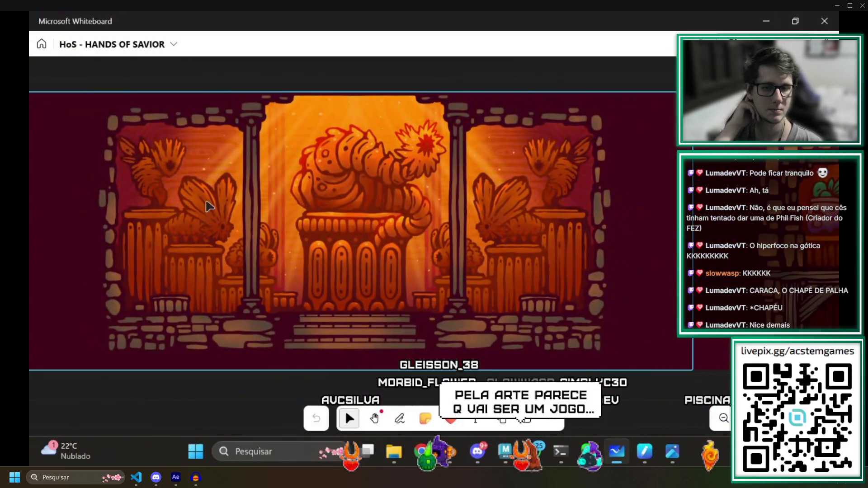
scroll(479, 204, "right", 10)
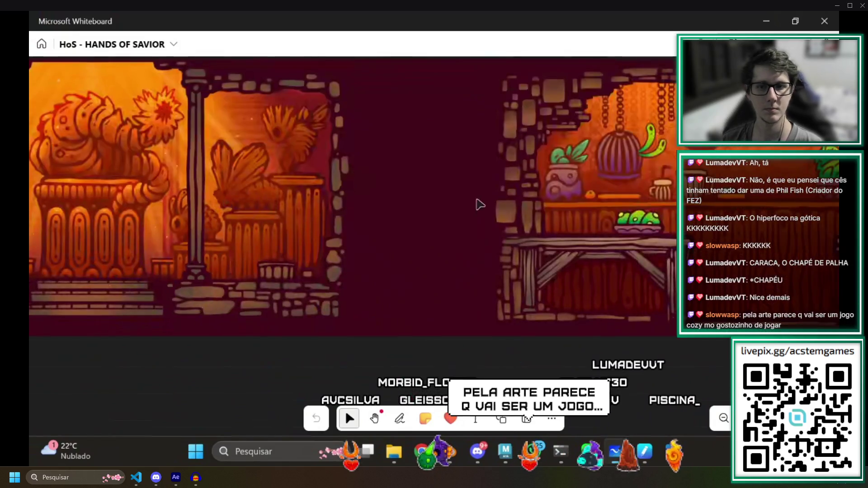
scroll(563, 241, "right", 10)
scroll(563, 241, "right", 5)
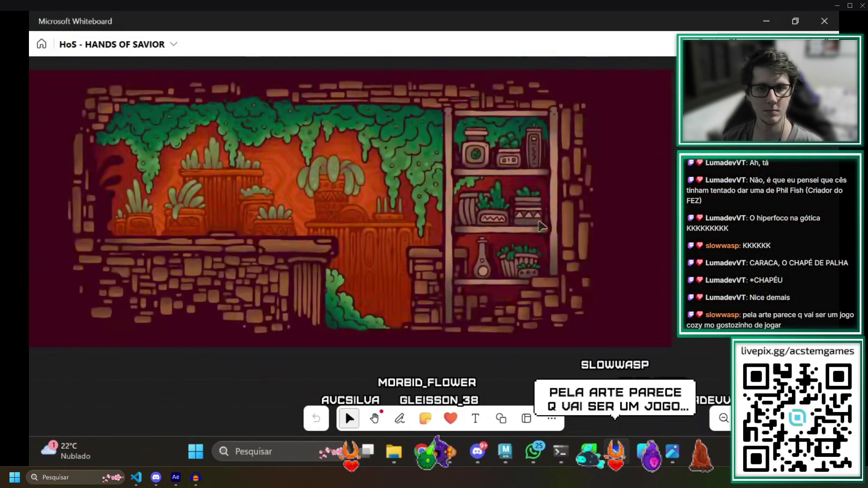
scroll(563, 258, "left", 2)
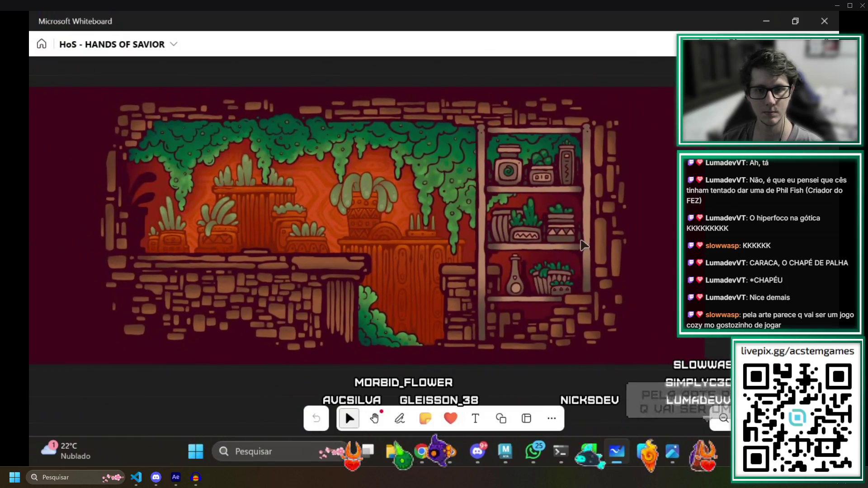
scroll(564, 291, "right", 1)
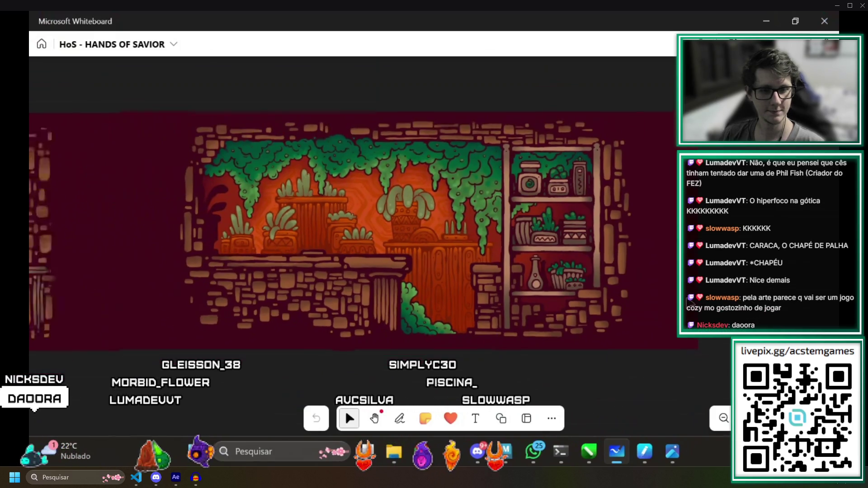
scroll(270, 335, "down", 5)
scroll(303, 299, "up", 5)
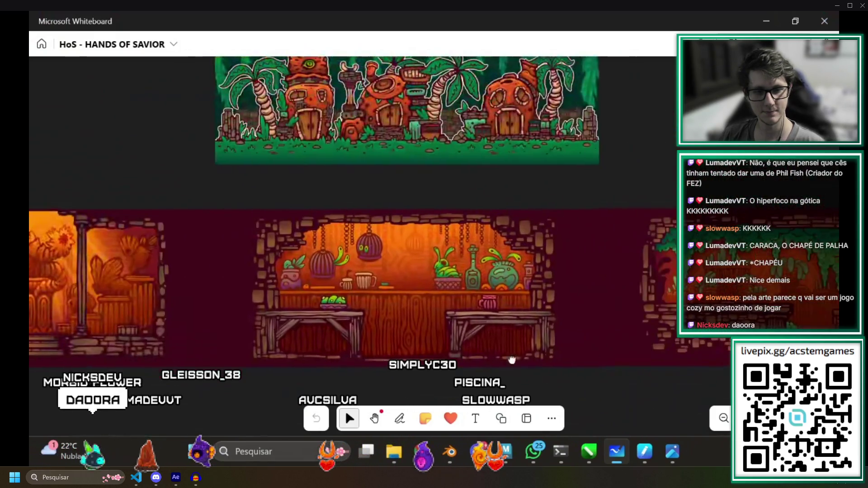
left_click(350, 301)
scroll(316, 283, "up", 3)
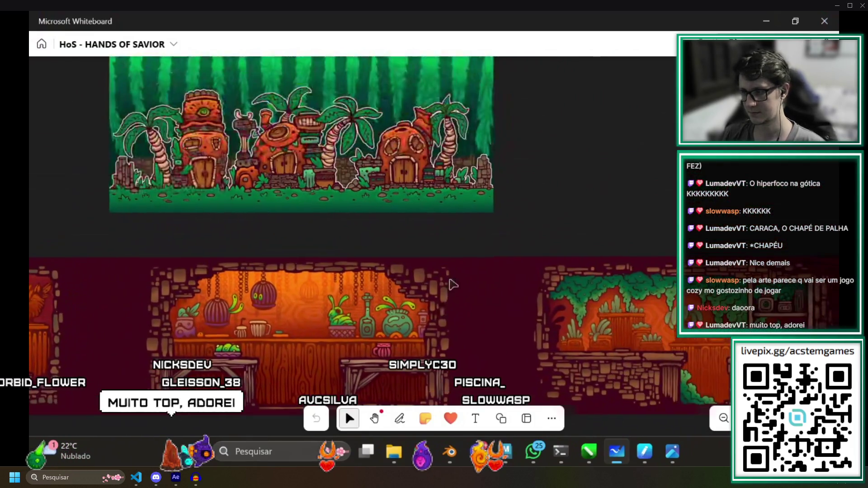
scroll(407, 285, "up", 3)
scroll(418, 293, "up", 3)
scroll(418, 293, "up", 5)
scroll(418, 293, "up", 3)
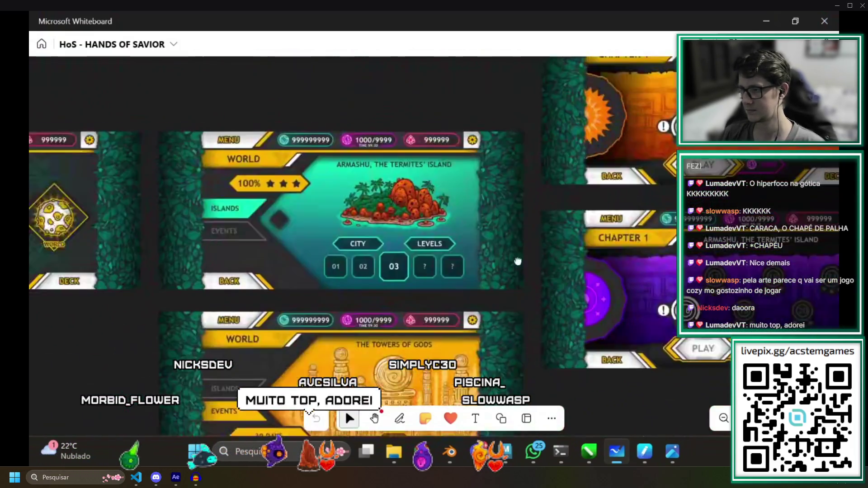
scroll(418, 294, "left", 5)
scroll(521, 215, "right", 5)
scroll(521, 214, "right", 5)
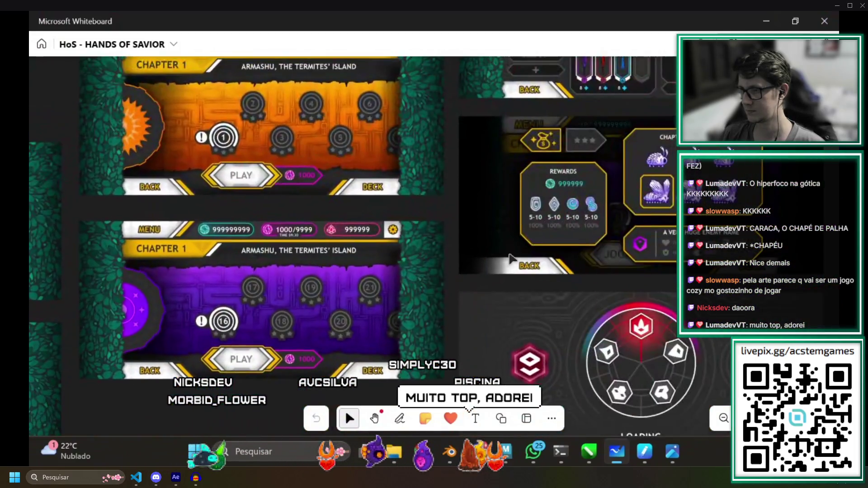
scroll(521, 215, "right", 5)
scroll(521, 214, "right", 3)
scroll(521, 215, "down", 3)
Return to the CorelDRAW level document and pan across the level artworks to the orange rock scene.
left_click(450, 452)
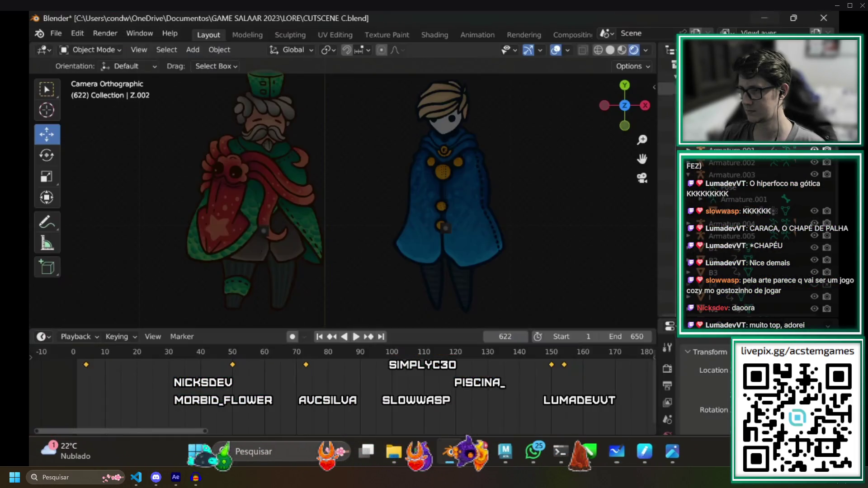
left_click(589, 452)
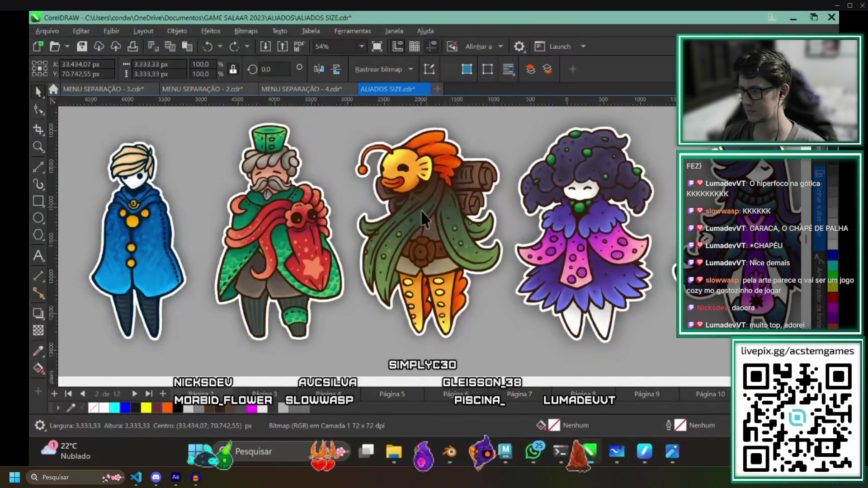
scroll(582, 264, "down", 3)
scroll(582, 263, "down", 2)
scroll(583, 263, "down", 1)
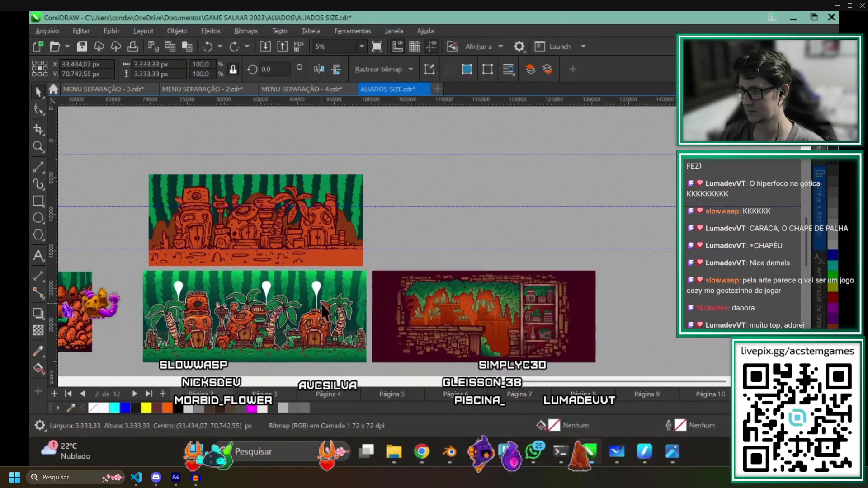
left_click_drag(582, 263, 246, 298)
scroll(246, 299, "up", 3)
scroll(271, 292, "up", 2)
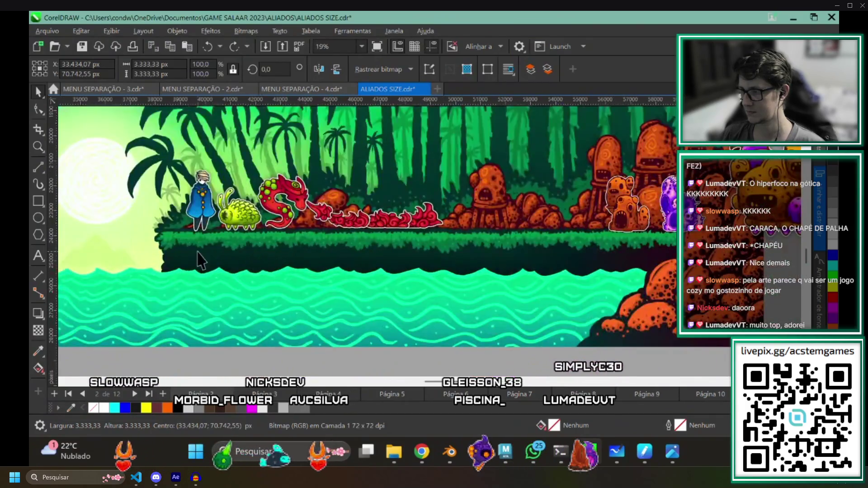
scroll(347, 285, "up", 1)
scroll(347, 285, "up", 1)
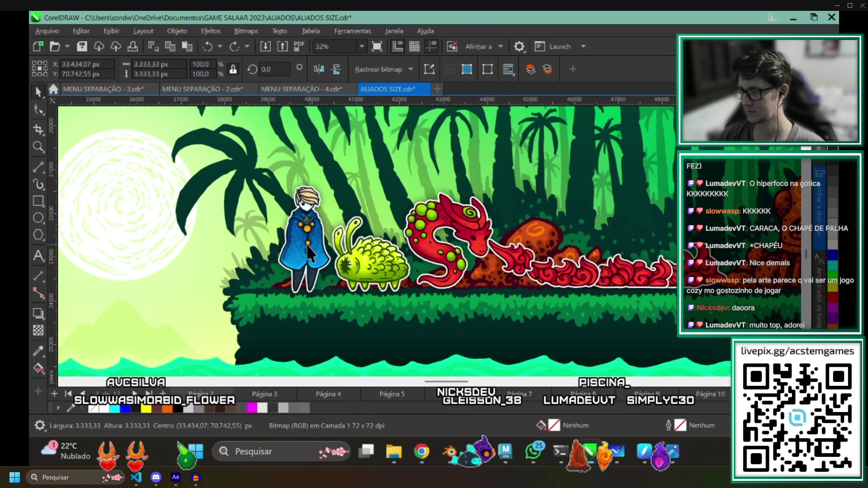
scroll(308, 252, "right", 3)
scroll(309, 253, "right", 3)
scroll(448, 271, "up", 1)
scroll(448, 270, "up", 1)
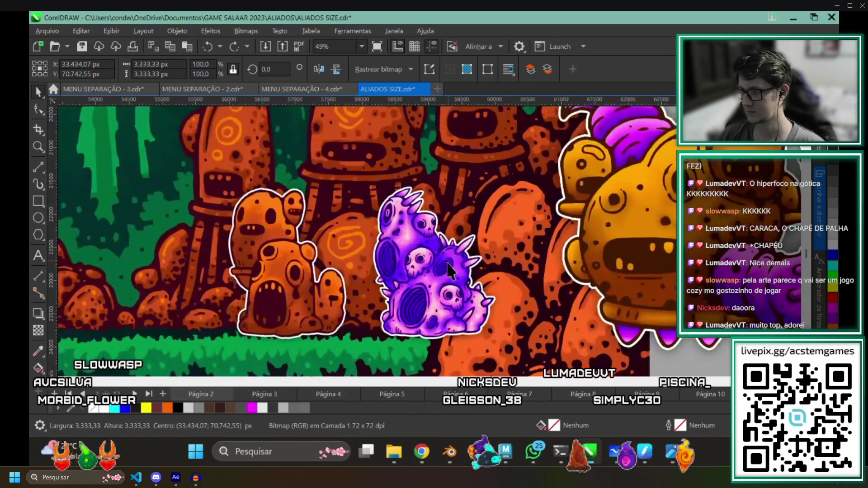
left_click_drag(447, 265, 467, 272)
scroll(402, 282, "left", 2)
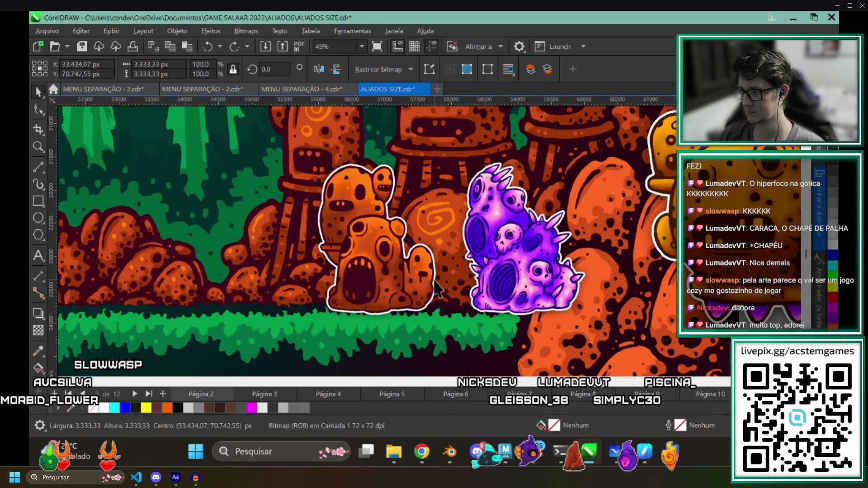
scroll(414, 273, "down", 2)
scroll(380, 306, "left", 3)
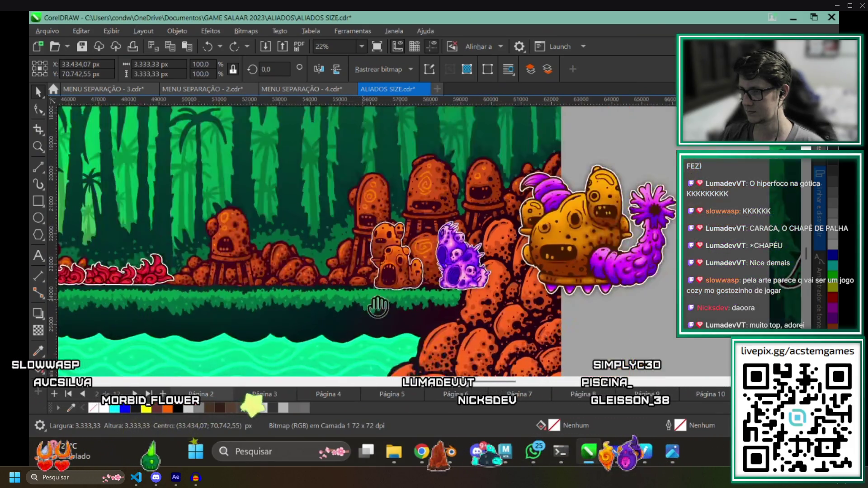
scroll(380, 306, "left", 3)
scroll(312, 250, "left", 2)
scroll(351, 252, "up", 1)
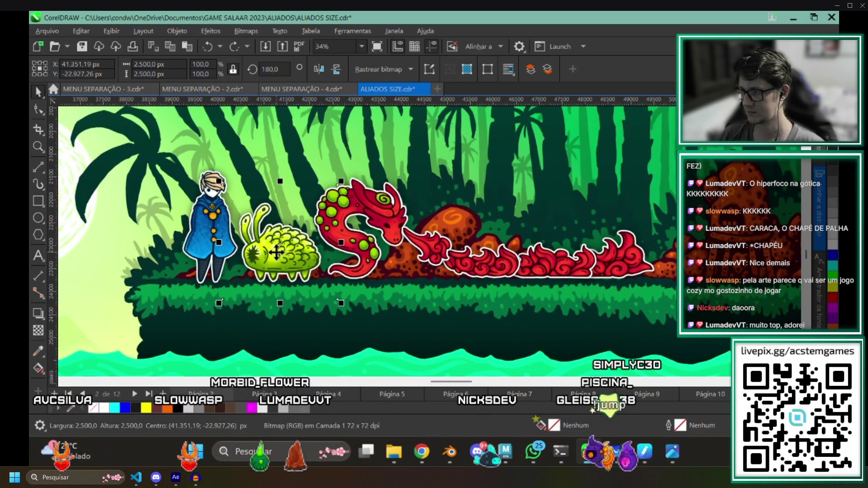
Move the green slime bitmap right past the dragon's flames onto the rock in front of the orange rocks.
key("Escape")
left_click_drag(288, 275, 726, 271)
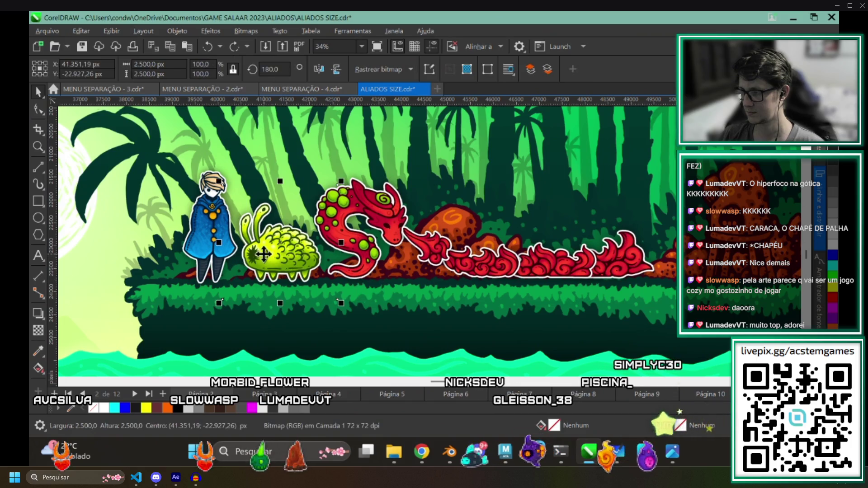
scroll(372, 261, "up", 2)
scroll(372, 261, "up", 1)
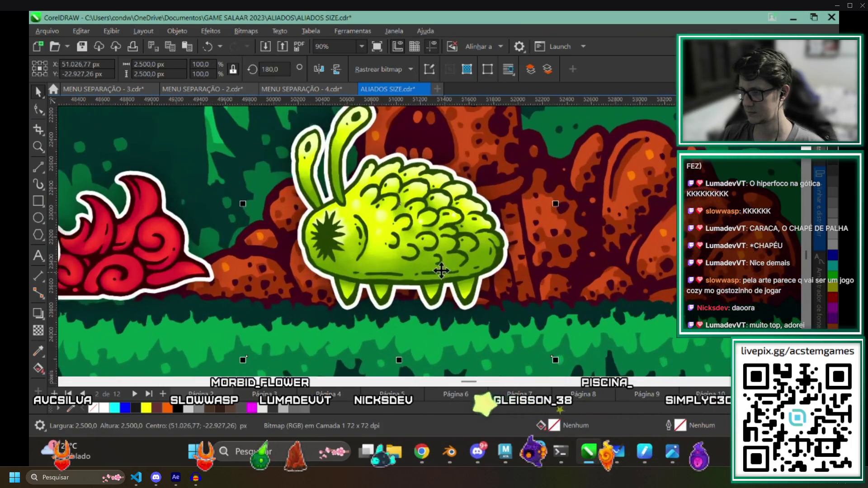
scroll(441, 234, "up", 2)
scroll(407, 253, "down", 1)
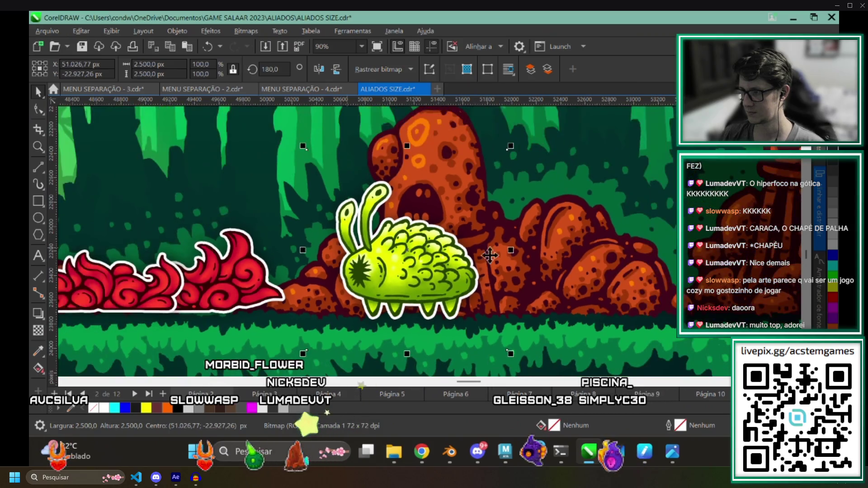
scroll(421, 253, "down", 1)
scroll(462, 253, "down", 1)
scroll(494, 253, "down", 1)
scroll(494, 254, "up", 2)
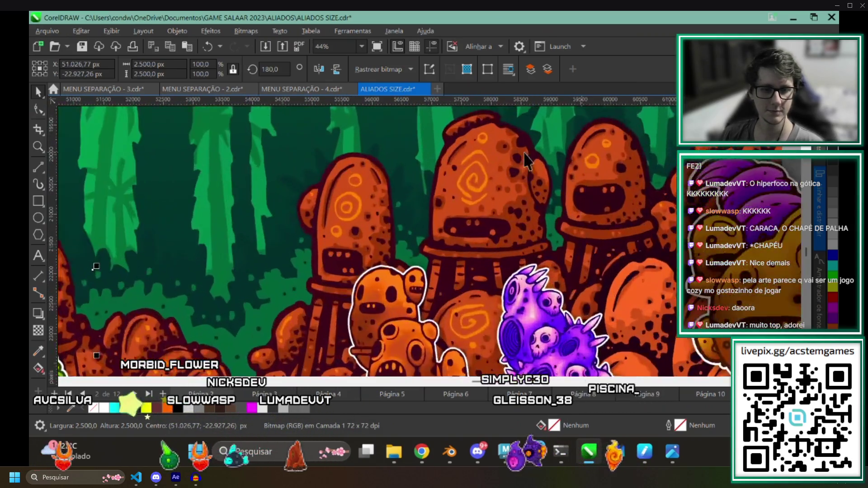
scroll(462, 191, "up", 1)
scroll(368, 272, "down", 1)
scroll(367, 271, "down", 1)
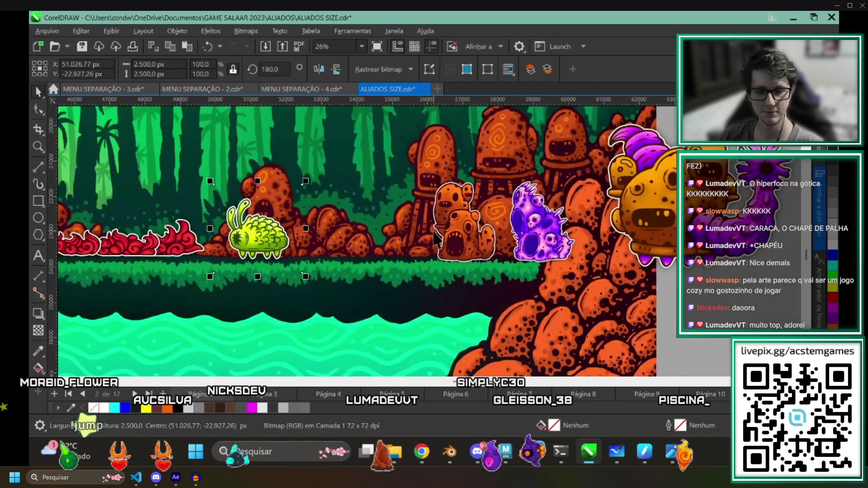
scroll(319, 258, "up", 1)
scroll(311, 251, "down", 1)
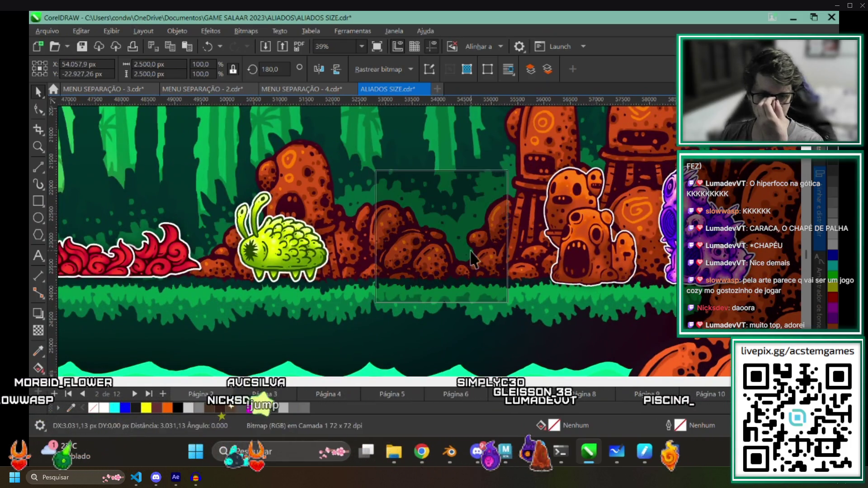
left_click_drag(311, 251, 466, 257)
scroll(489, 272, "down", 2)
scroll(514, 278, "left", 3)
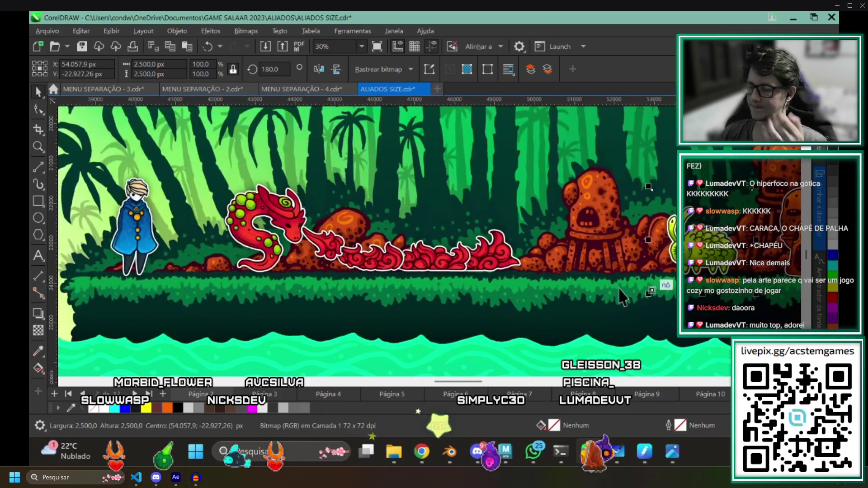
scroll(111, 251, "right", 1)
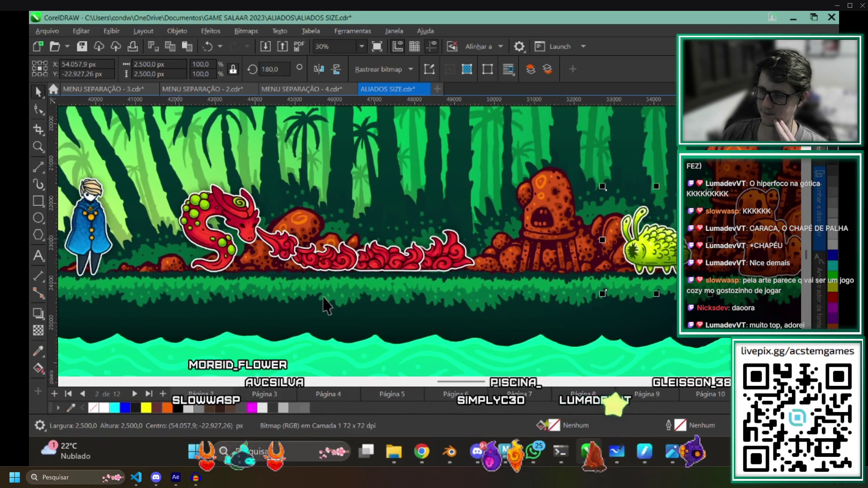
scroll(367, 226, "right", 5)
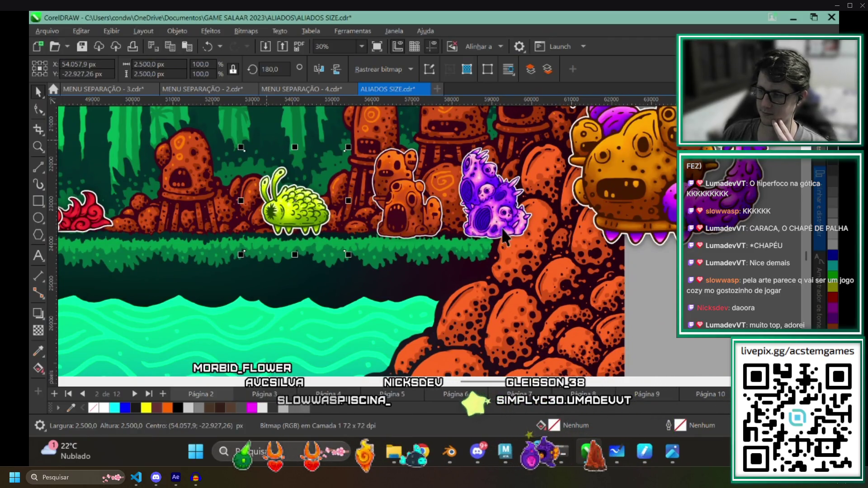
scroll(152, 215, "up", 1)
scroll(152, 216, "right", 4)
scroll(271, 214, "left", 2)
scroll(382, 214, "right", 3)
Mirror the large orange-and-purple creature horizontally so its tentacle faces the jungle art.
left_click(382, 212)
scroll(353, 212, "up", 1)
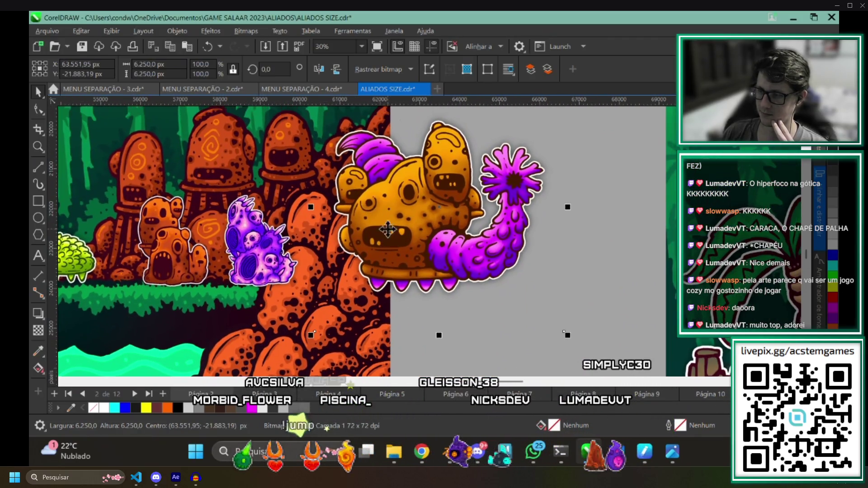
left_click_drag(310, 207, 506, 215)
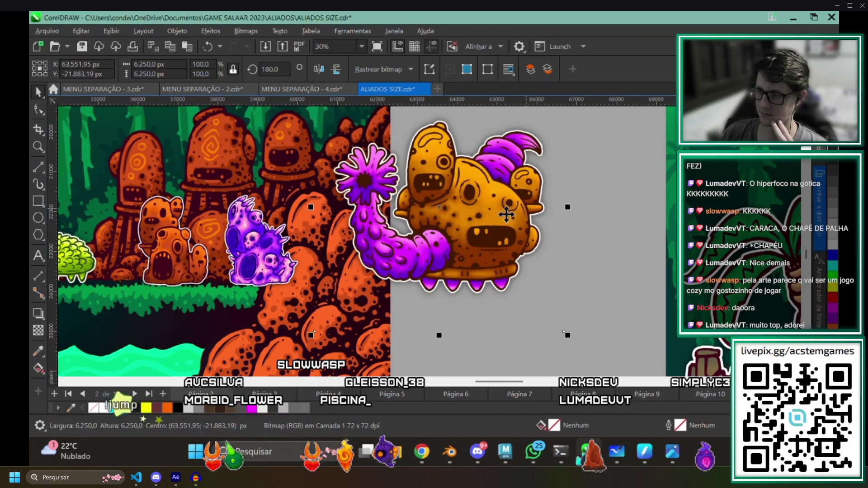
scroll(475, 255, "right", 3)
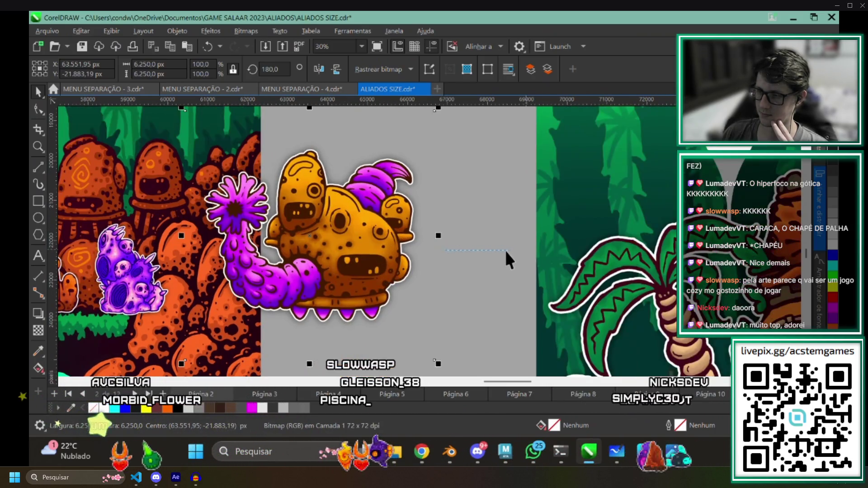
scroll(369, 267, "up", 1)
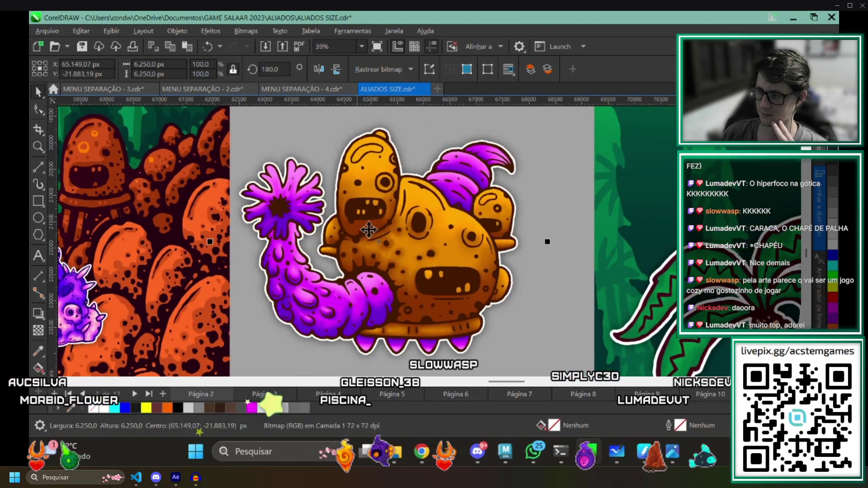
scroll(408, 239, "down", 3)
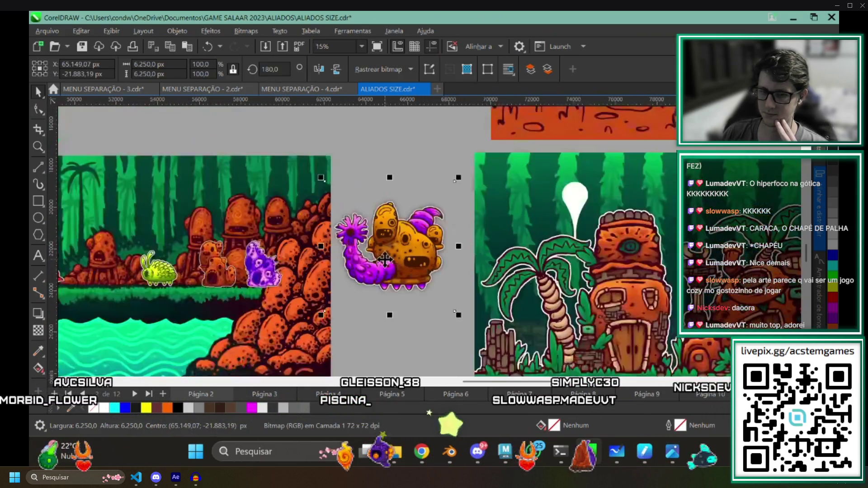
scroll(353, 224, "down", 1)
scroll(298, 202, "up", 1)
scroll(297, 198, "up", 1)
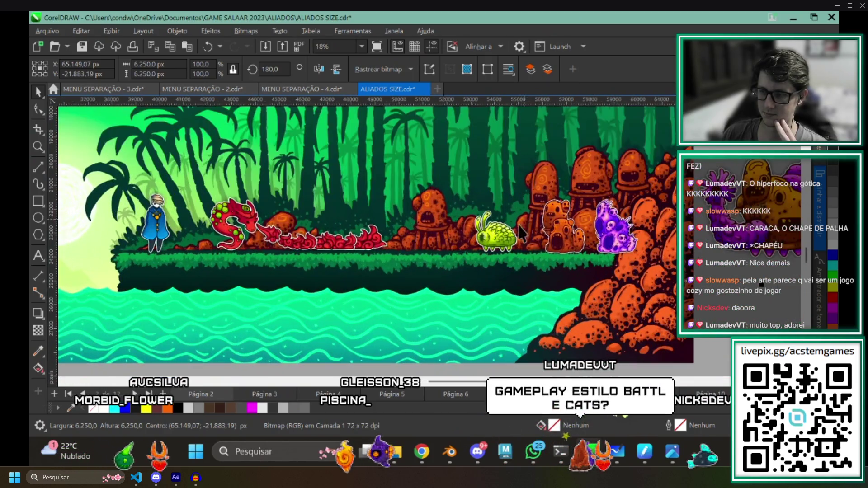
scroll(519, 242, "down", 1)
scroll(509, 256, "down", 2)
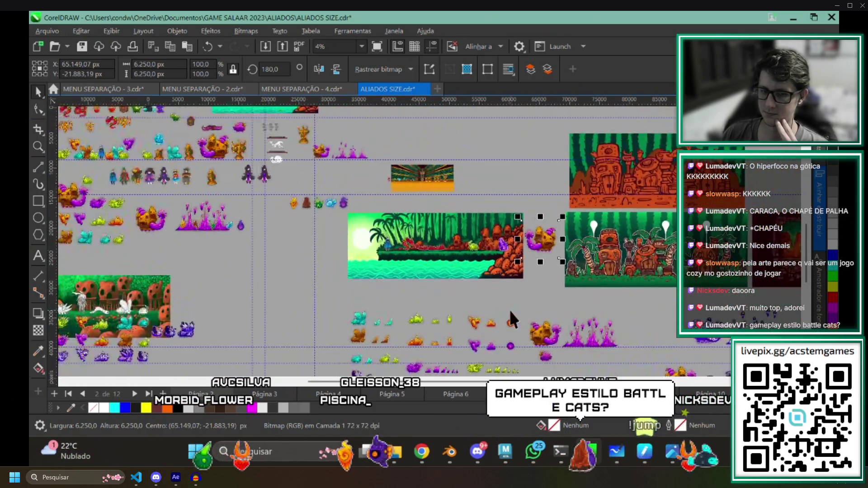
scroll(510, 308, "down", 2)
scroll(511, 294, "down", 3)
scroll(283, 223, "up", 1)
scroll(284, 223, "up", 2)
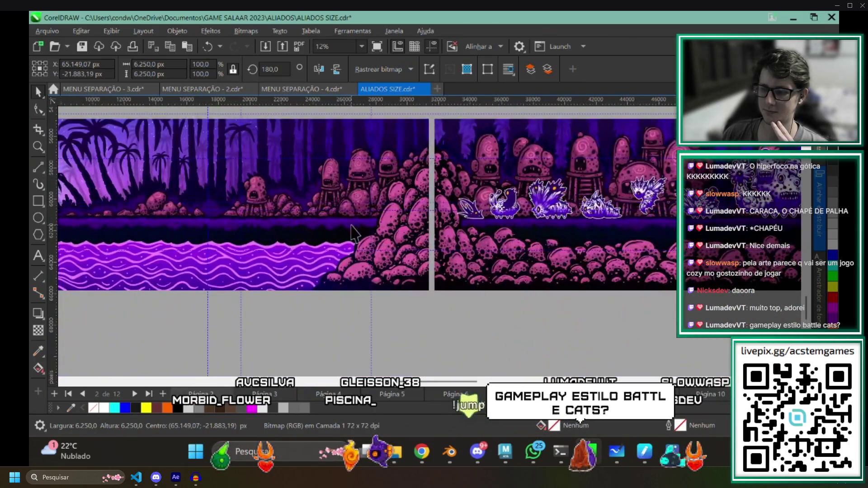
scroll(284, 223, "up", 1)
scroll(278, 227, "up", 1)
scroll(275, 235, "up", 1)
scroll(275, 233, "right", 5)
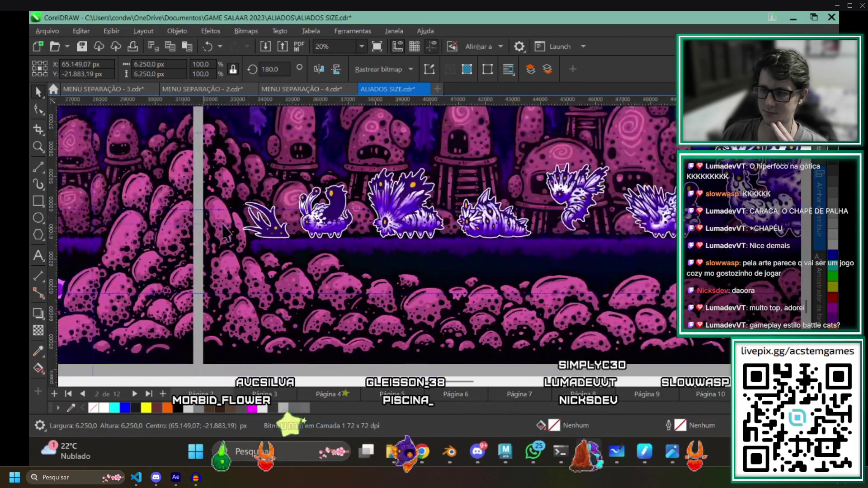
scroll(341, 212, "up", 1)
scroll(341, 212, "up", 1)
scroll(340, 212, "up", 1)
scroll(341, 212, "up", 1)
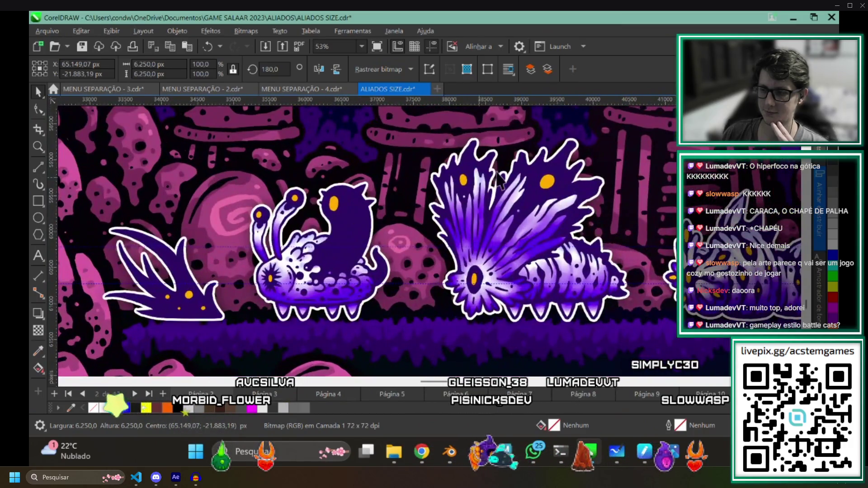
scroll(438, 232, "down", 1)
scroll(347, 210, "right", 2)
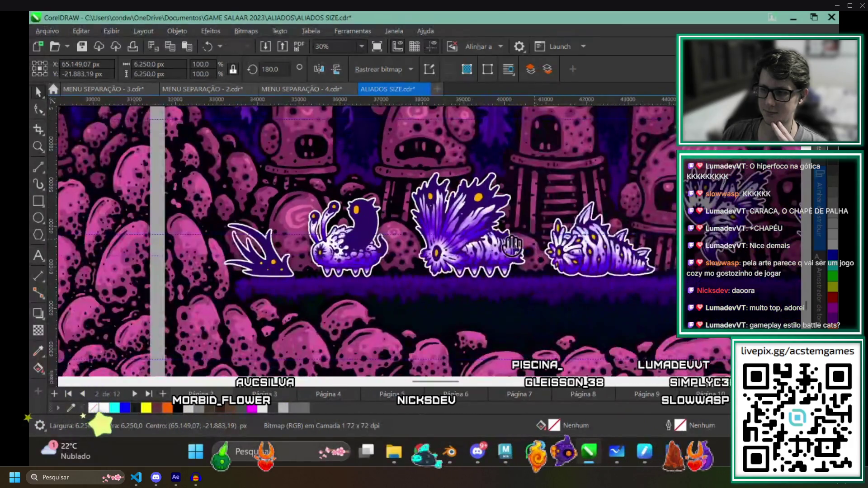
scroll(379, 212, "down", 1)
scroll(420, 213, "right", 3)
scroll(453, 215, "right", 2)
scroll(452, 215, "right", 2)
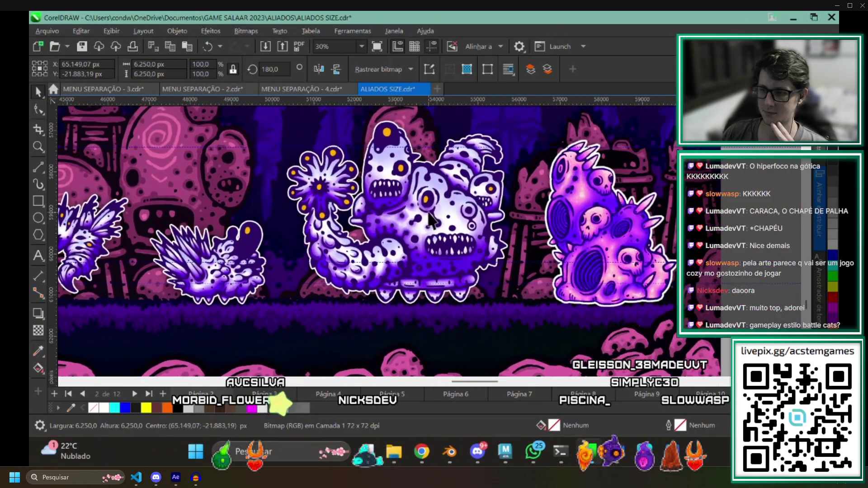
scroll(435, 251, "up", 1)
scroll(414, 292, "left", 1)
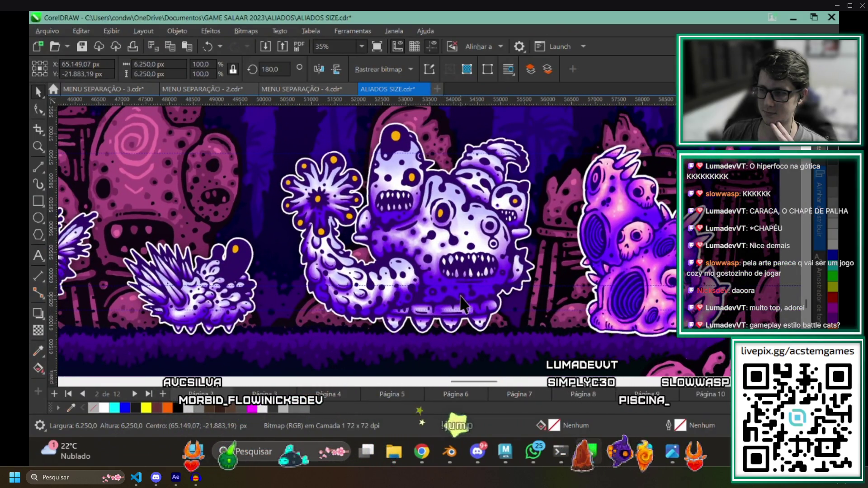
scroll(461, 304, "down", 2)
scroll(457, 312, "down", 2)
scroll(455, 320, "down", 1)
scroll(435, 329, "down", 1)
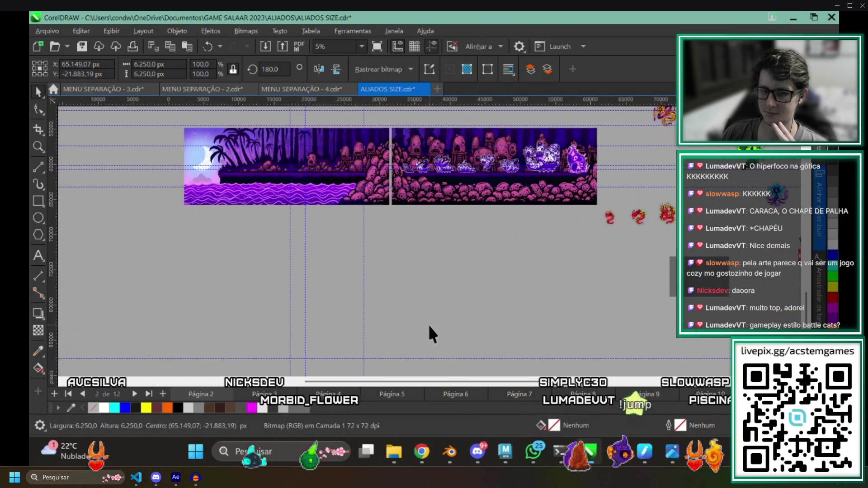
scroll(438, 306, "down", 3)
scroll(366, 290, "right", 4)
scroll(292, 291, "right", 4)
scroll(475, 305, "right", 3)
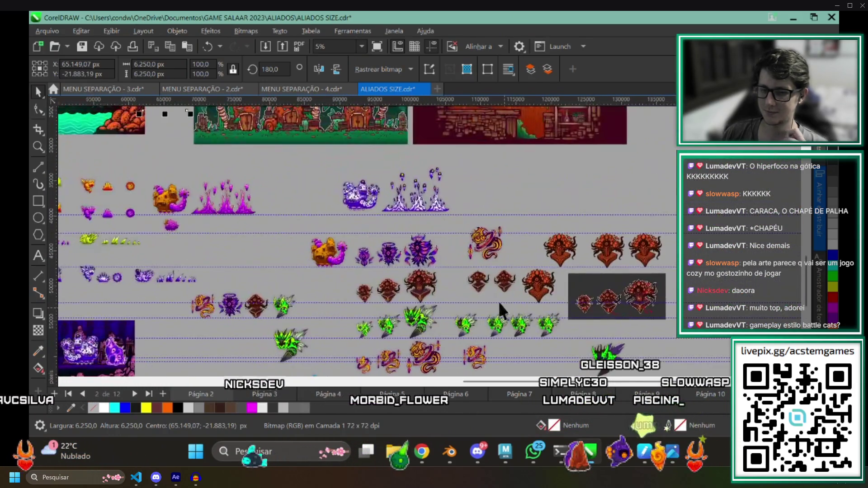
scroll(469, 278, "up", 1)
scroll(213, 228, "up", 1)
scroll(325, 203, "up", 2)
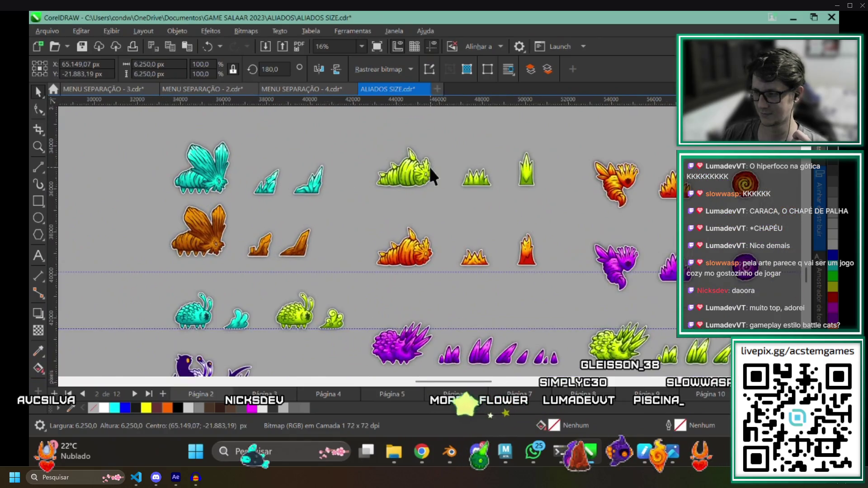
scroll(272, 209, "up", 2)
scroll(397, 194, "up", 1)
scroll(426, 179, "down", 1)
scroll(439, 202, "down", 1)
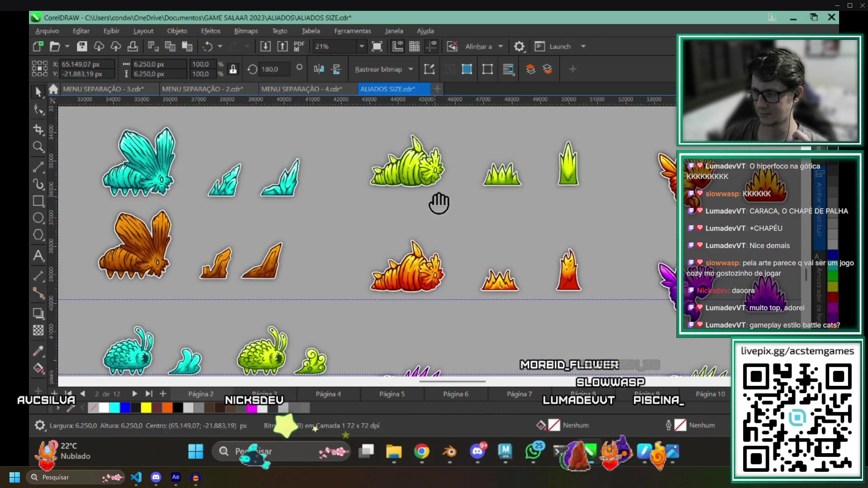
scroll(407, 207, "right", 2)
scroll(470, 200, "right", 1)
scroll(466, 204, "right", 1)
scroll(495, 211, "right", 1)
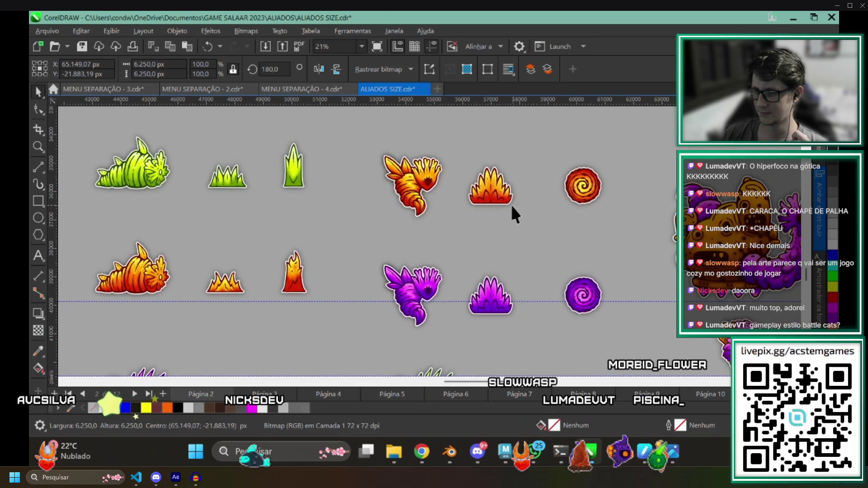
scroll(488, 212, "right", 1)
scroll(428, 204, "right", 2)
scroll(359, 199, "right", 2)
scroll(328, 204, "right", 3)
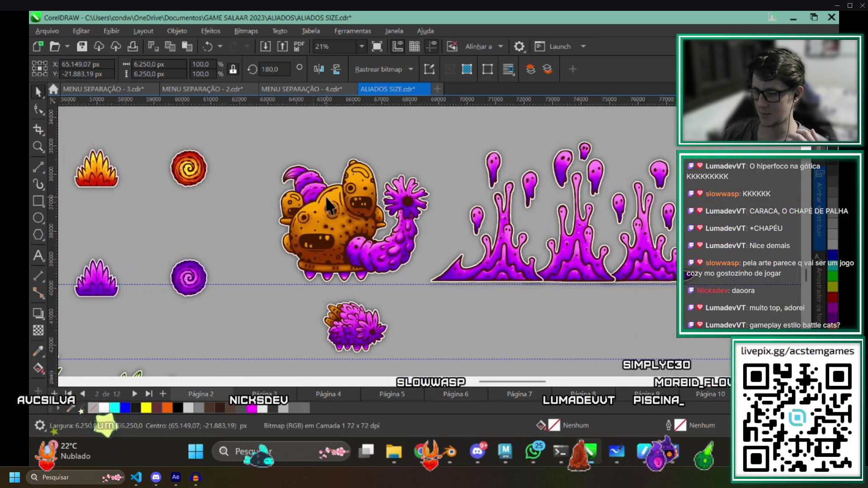
scroll(328, 204, "right", 2)
scroll(484, 185, "up", 1)
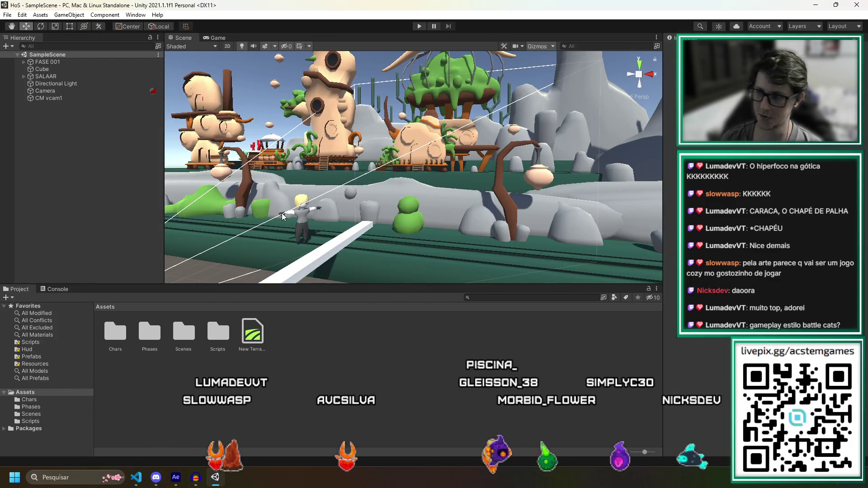
Orbit the Unity scene view around the tree houses, tree tower and green platform of the jungle level.
mouse_move(281, 192)
left_mouse_down()
mouse_move(250, 226)
mouse_move(296, 250)
mouse_move(322, 178)
mouse_move(468, 193)
mouse_move(474, 158)
left_mouse_up()
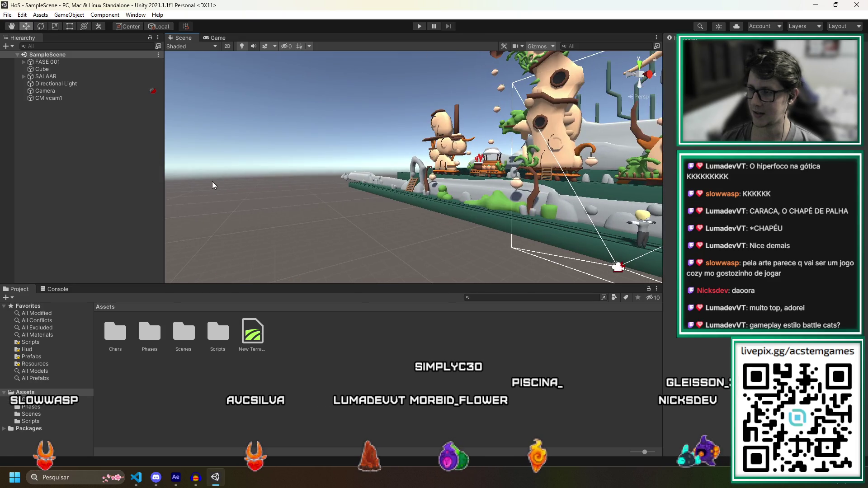
left_click_drag(475, 157, 500, 202)
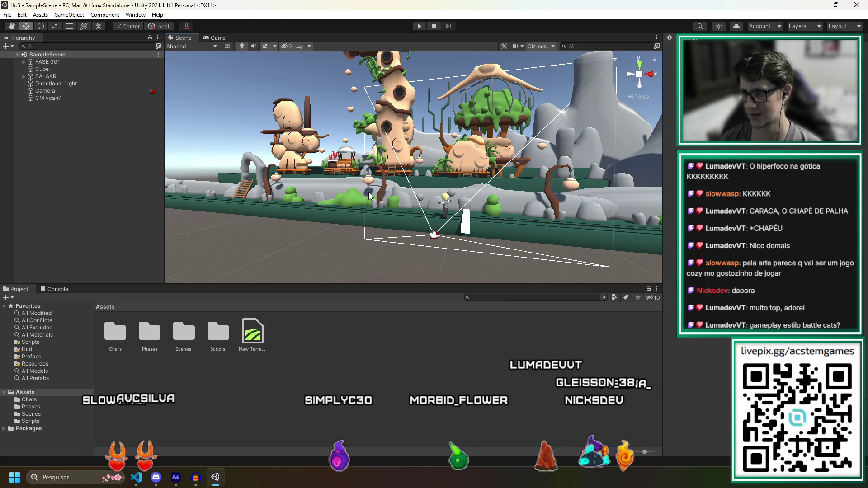
left_click_drag(351, 175, 398, 130)
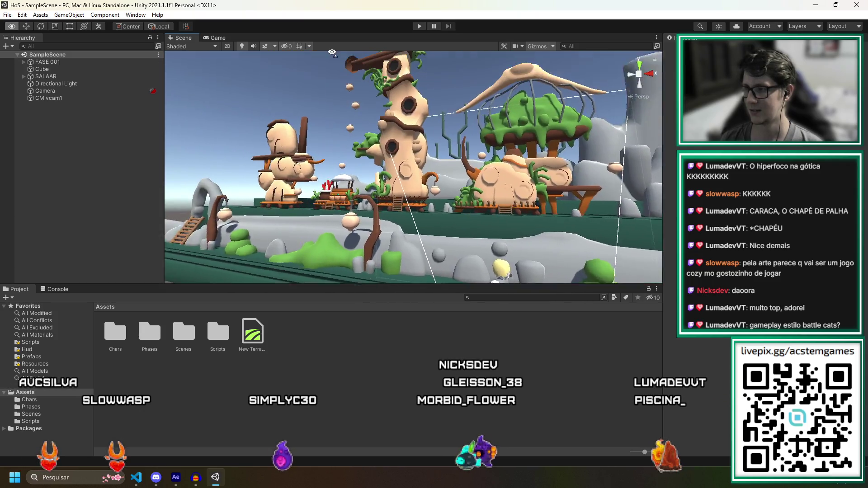
left_click_drag(398, 131, 352, 131)
scroll(352, 131, "up", 2)
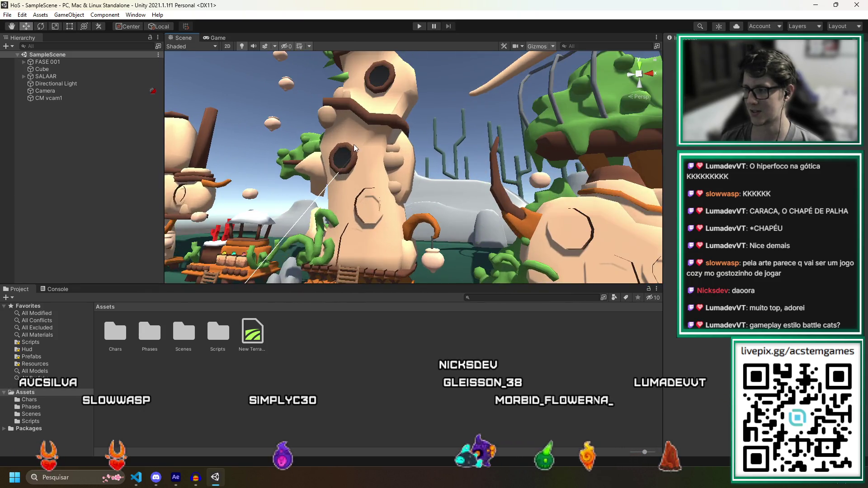
scroll(356, 156, "up", 4)
scroll(388, 178, "down", 2)
left_click_drag(511, 206, 441, 263)
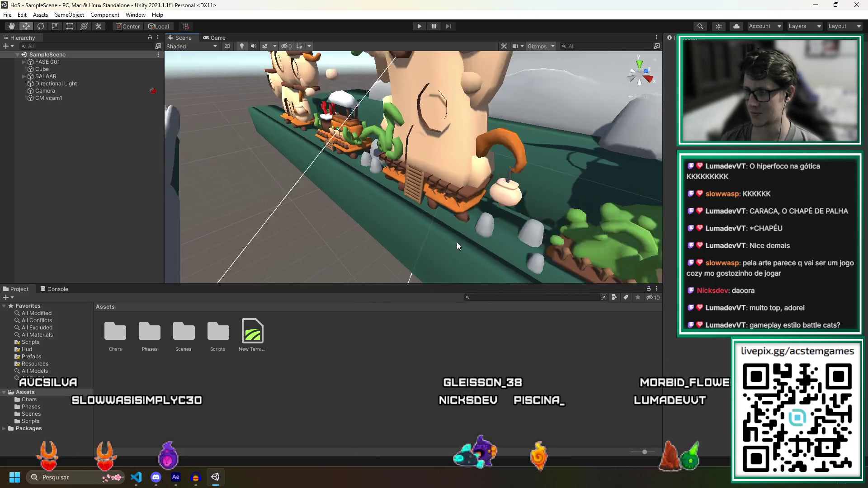
mouse_move(440, 262)
left_mouse_down()
mouse_move(443, 218)
mouse_move(458, 195)
left_mouse_up()
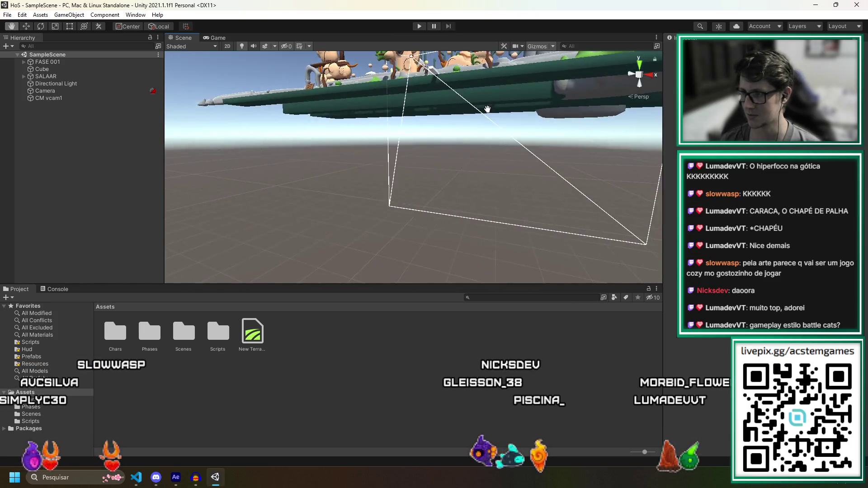
left_click_drag(458, 195, 522, 140)
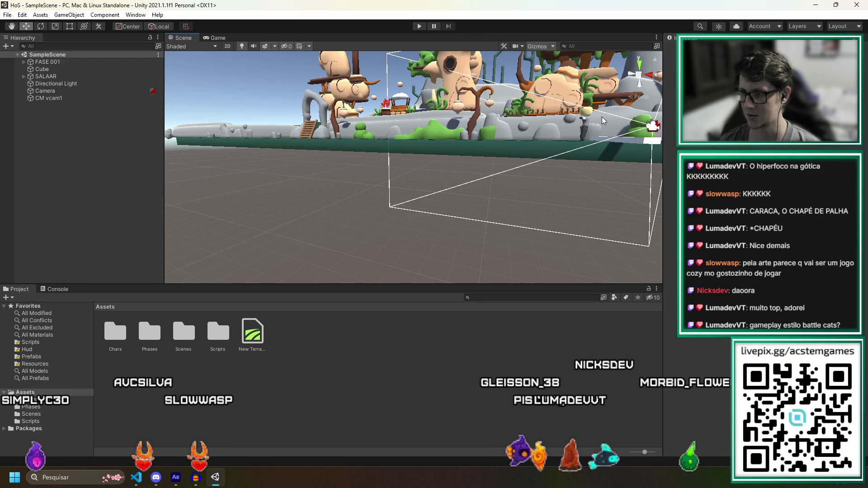
scroll(586, 72, "up", 5)
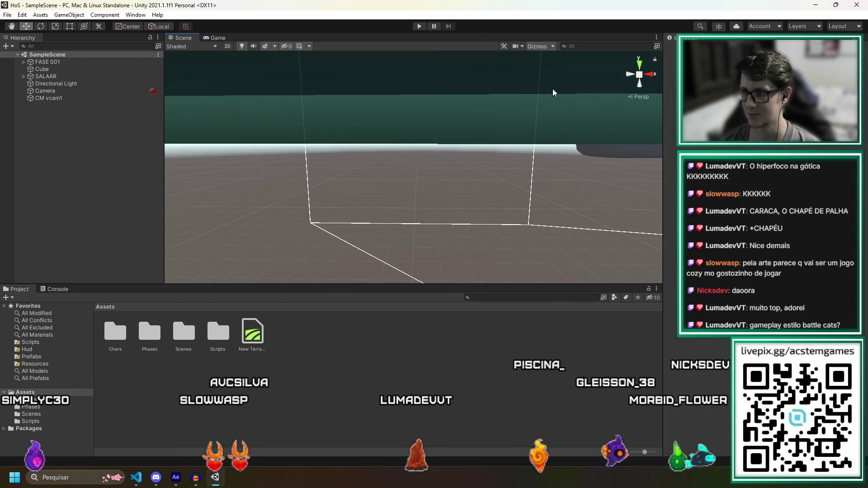
scroll(587, 72, "down", 5)
scroll(475, 102, "up", 3)
scroll(474, 102, "up", 3)
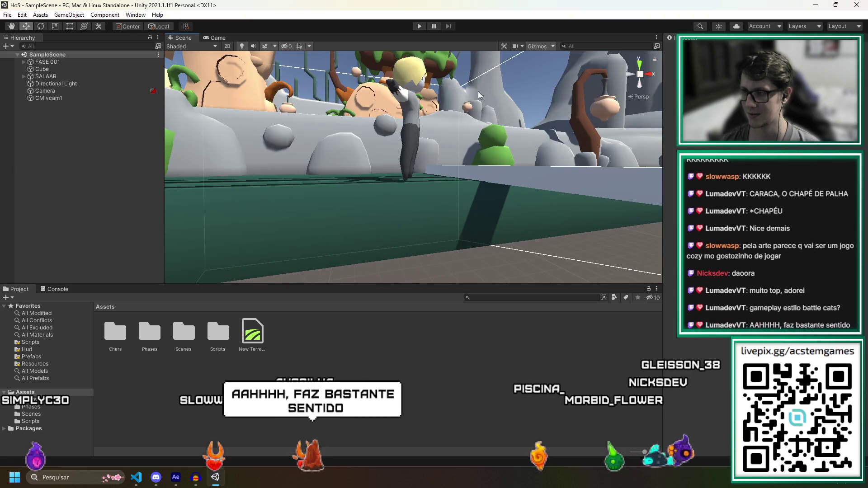
Orbit the scene view toward the blonde character and select the level's rock wall.
mouse_move(474, 102)
left_mouse_down()
mouse_move(474, 121)
mouse_move(444, 168)
mouse_move(410, 197)
mouse_move(257, 204)
mouse_move(301, 196)
mouse_move(268, 200)
left_mouse_up()
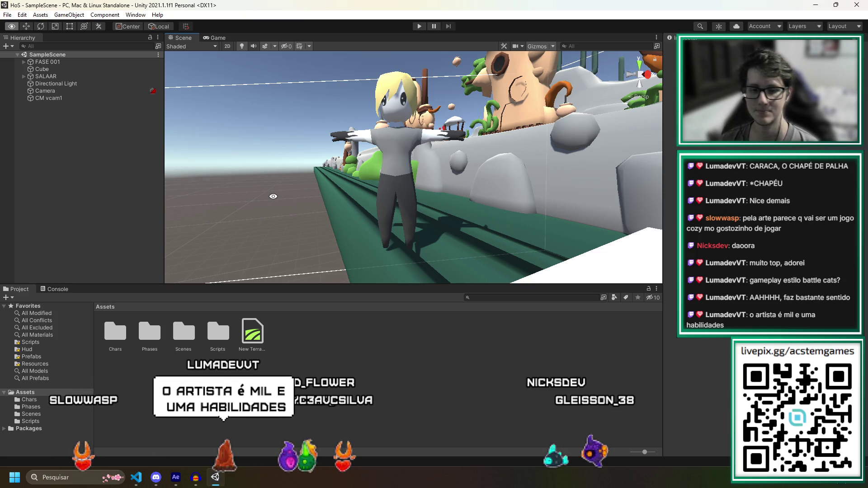
key("alt")
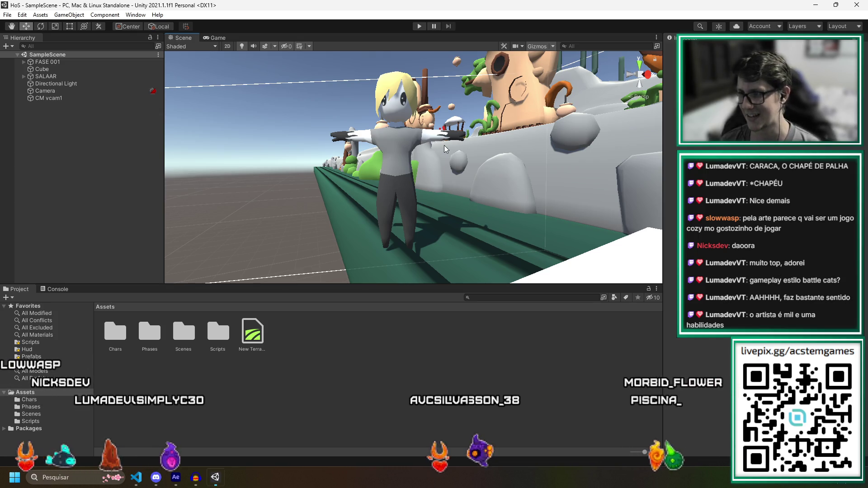
left_click(435, 176)
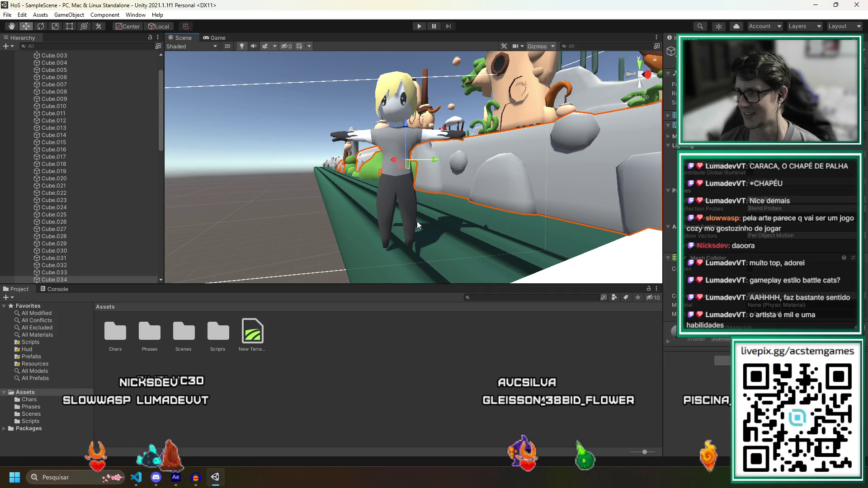
Fly the scene camera in to the rock wall, then back out to show character and wall together.
mouse_move(190, 153)
left_mouse_down()
mouse_move(516, 150)
mouse_move(532, 186)
left_mouse_up()
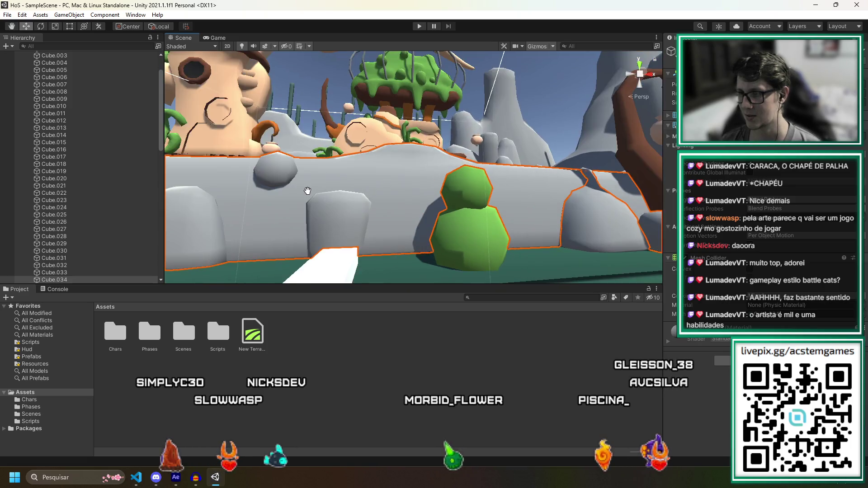
left_click_drag(531, 186, 264, 197)
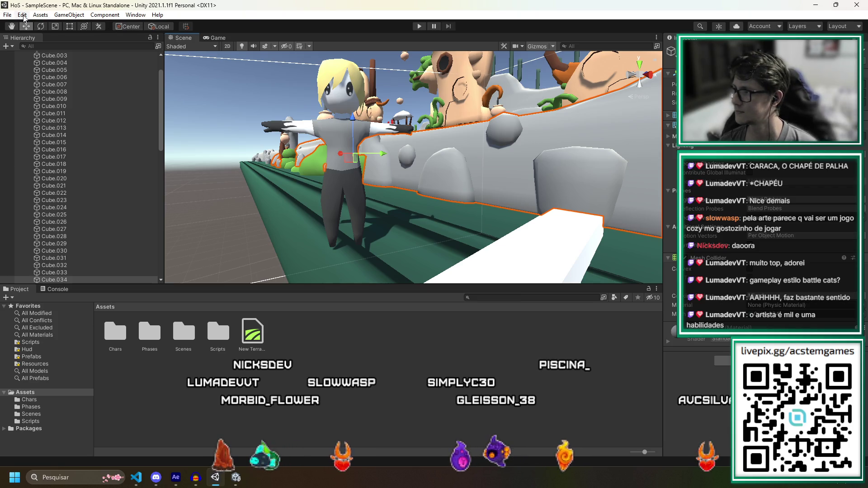
Browse the Open Scene dialog into the Scenes folder and cancel without loading a scene.
left_click(7, 15)
key("Escape")
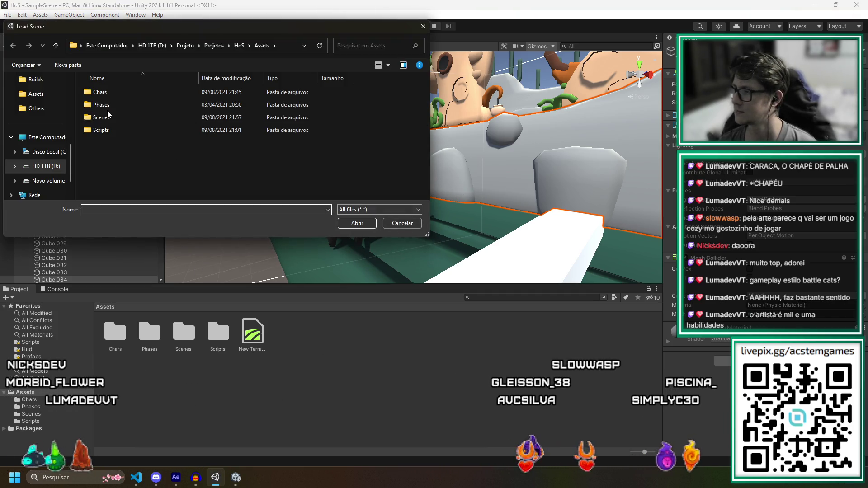
double_click(114, 120)
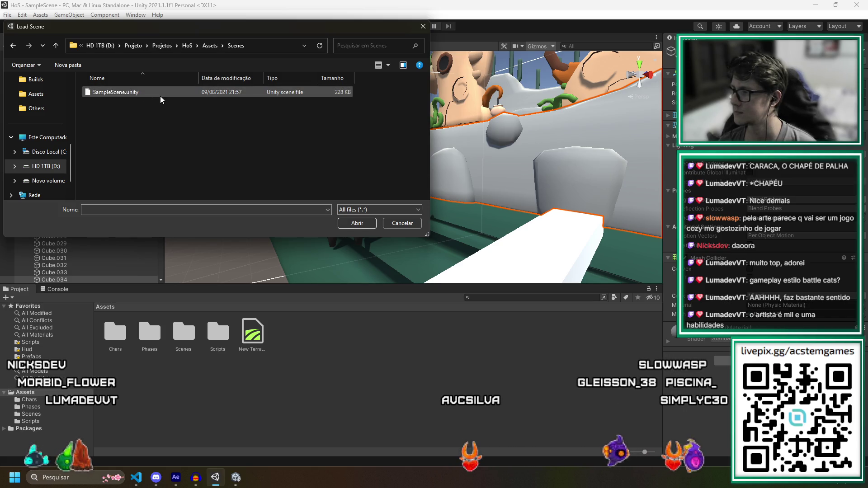
left_click(402, 223)
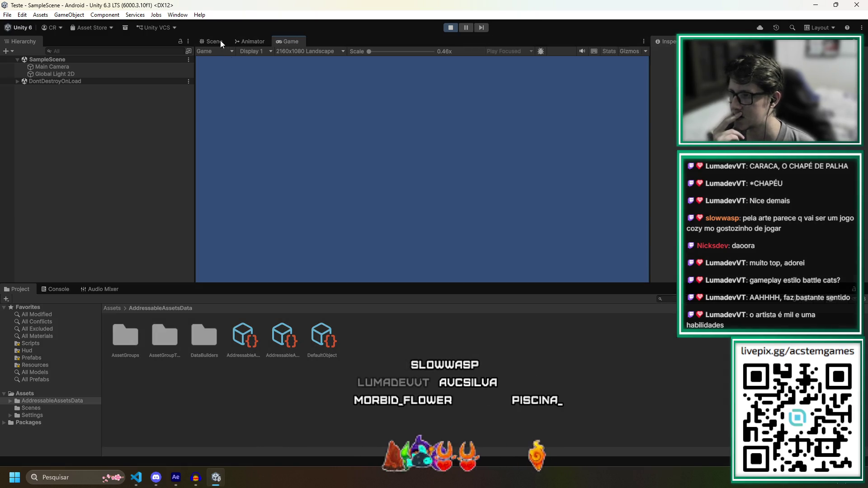
Stop play mode, dismiss the missing Scripts favorite warning, and browse into the Scenes folder.
left_click(446, 28)
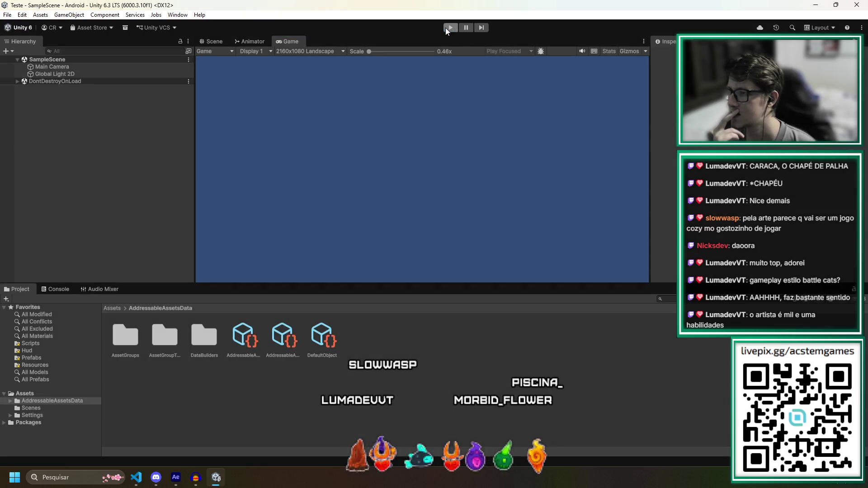
left_click(36, 343)
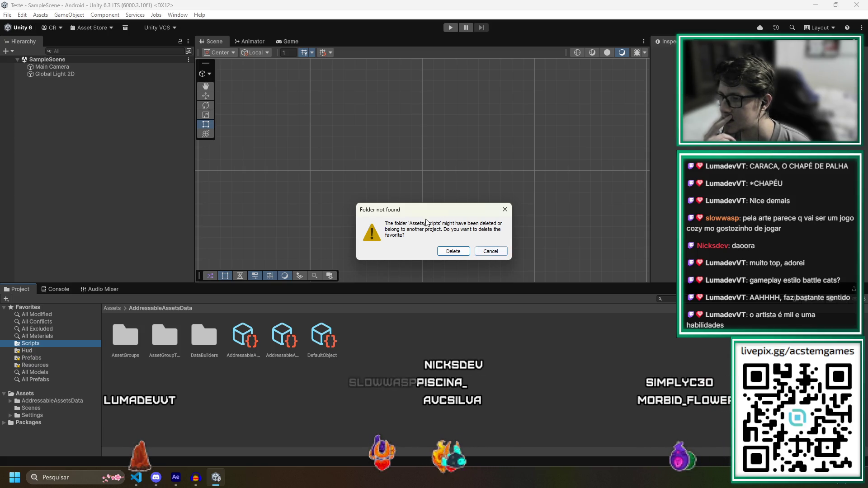
left_click(491, 251)
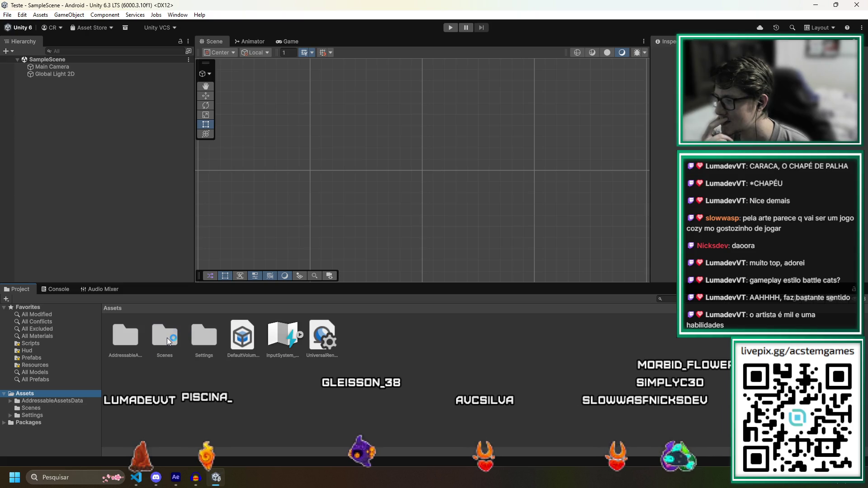
double_click(168, 338)
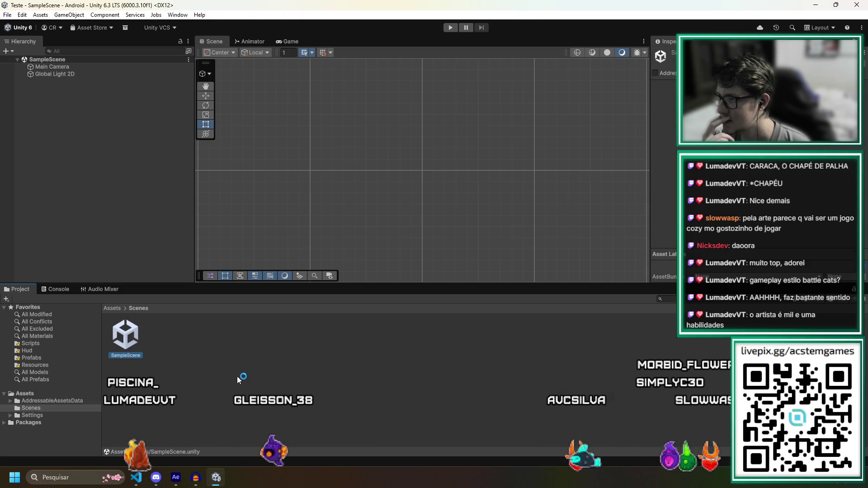
Resize then close the Unity window so CorelDRAW's ally size sheet shows again.
left_click_drag(170, 6, 244, 50)
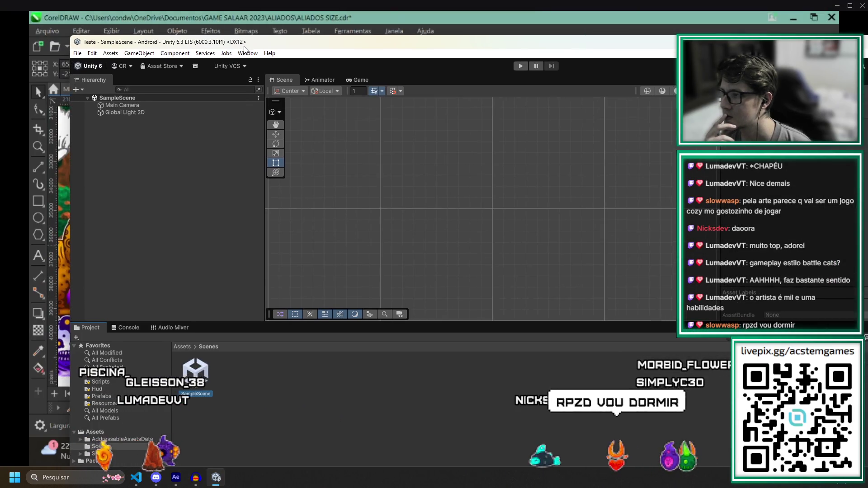
double_click(244, 45)
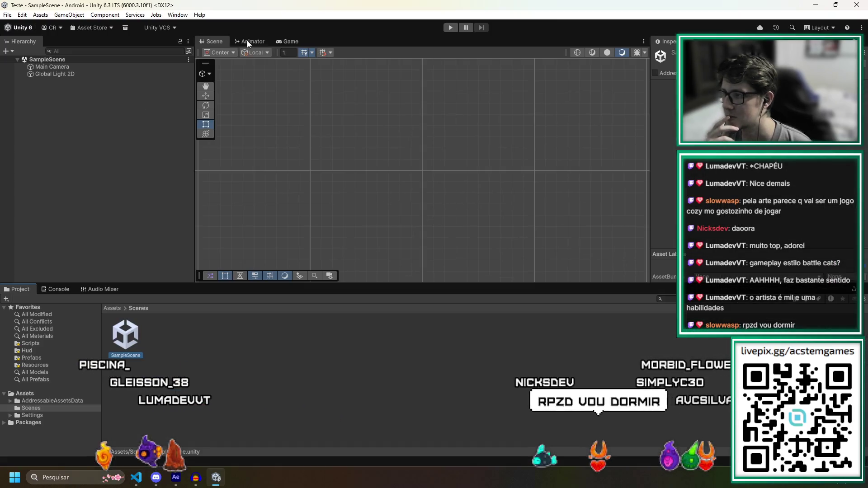
left_click(856, 6)
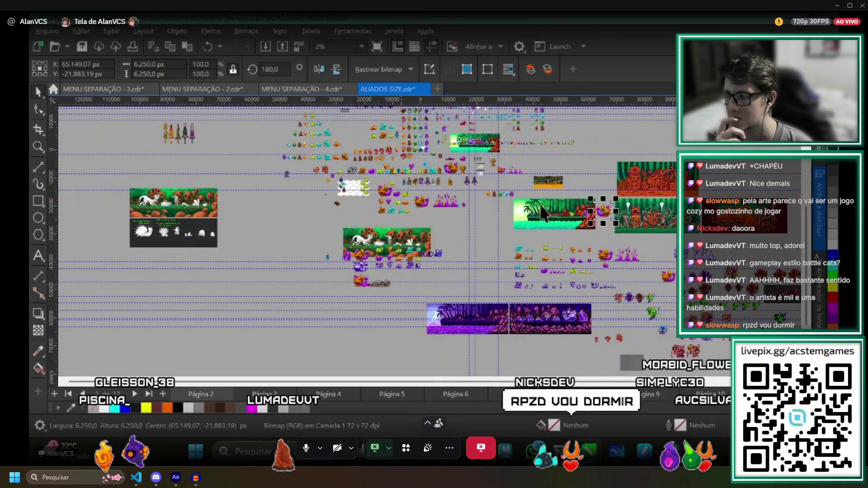
scroll(423, 231, "up", 2)
scroll(428, 229, "up", 5)
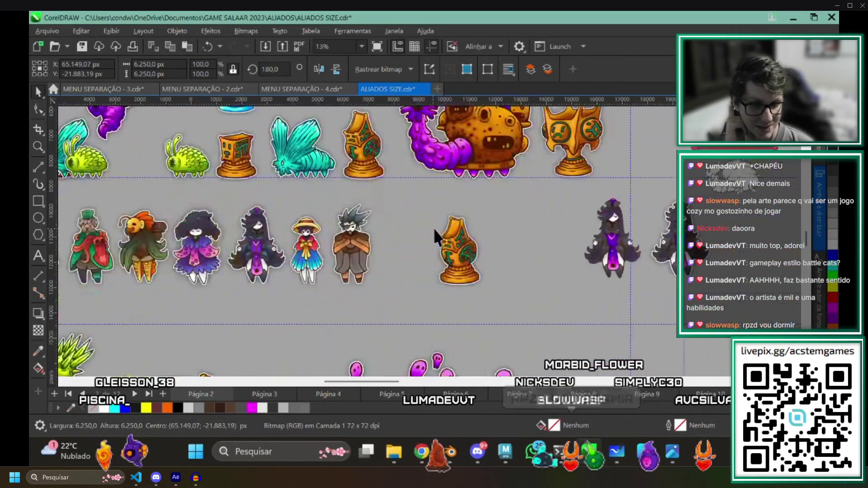
scroll(472, 307, "up", 3)
scroll(396, 271, "up", 1)
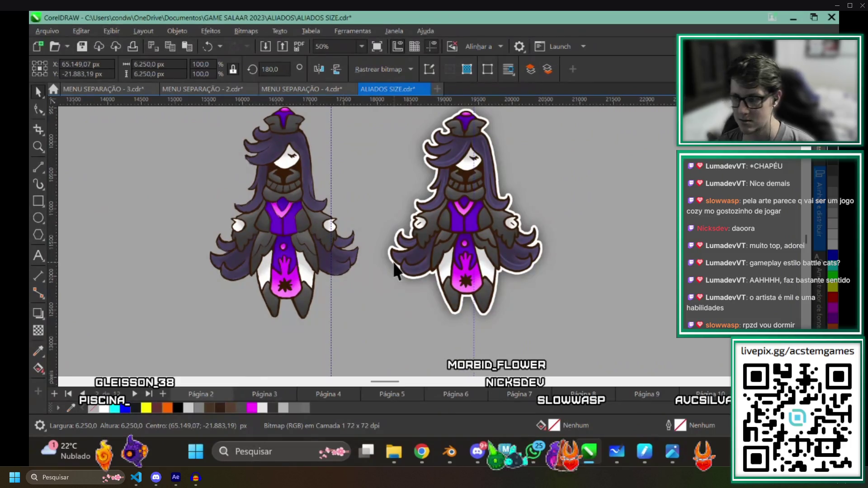
scroll(476, 298, "down", 4)
scroll(313, 306, "up", 1)
scroll(475, 262, "up", 1)
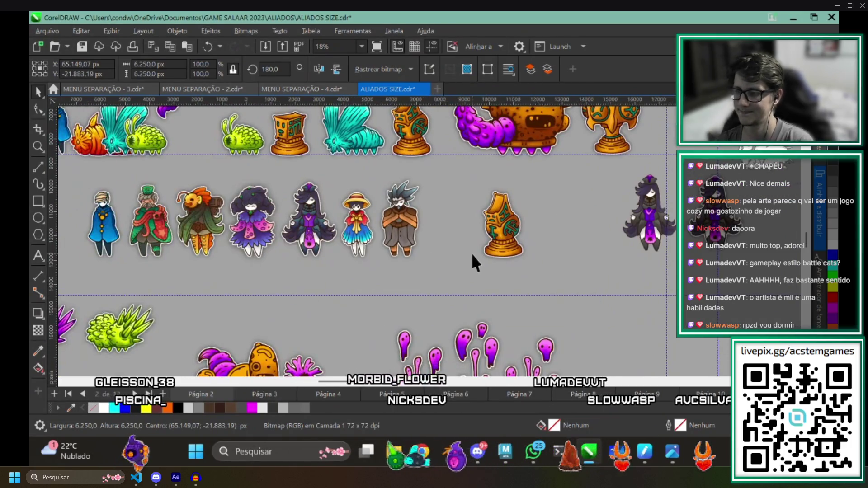